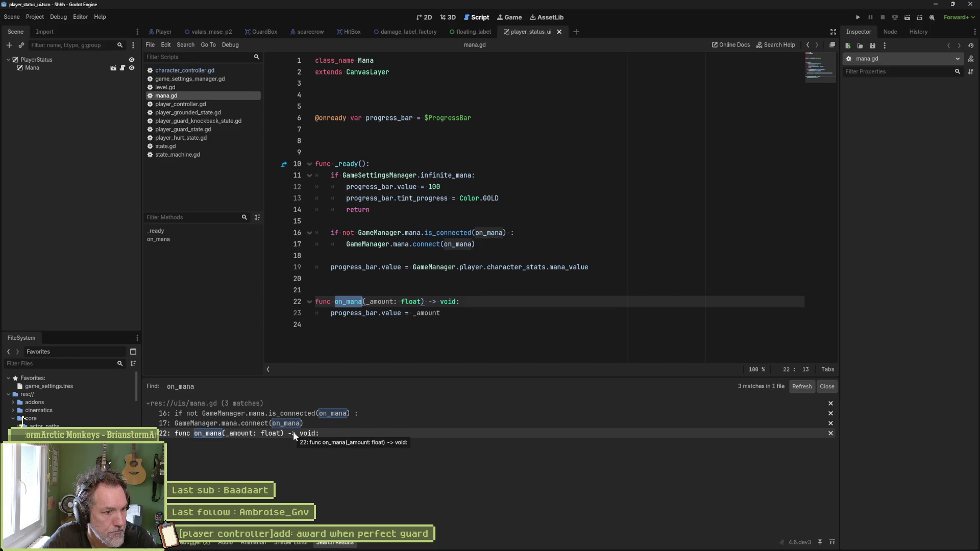
Open game_manager.gd at the persist_player_stats function via the GameManager definition
left_click(231, 425)
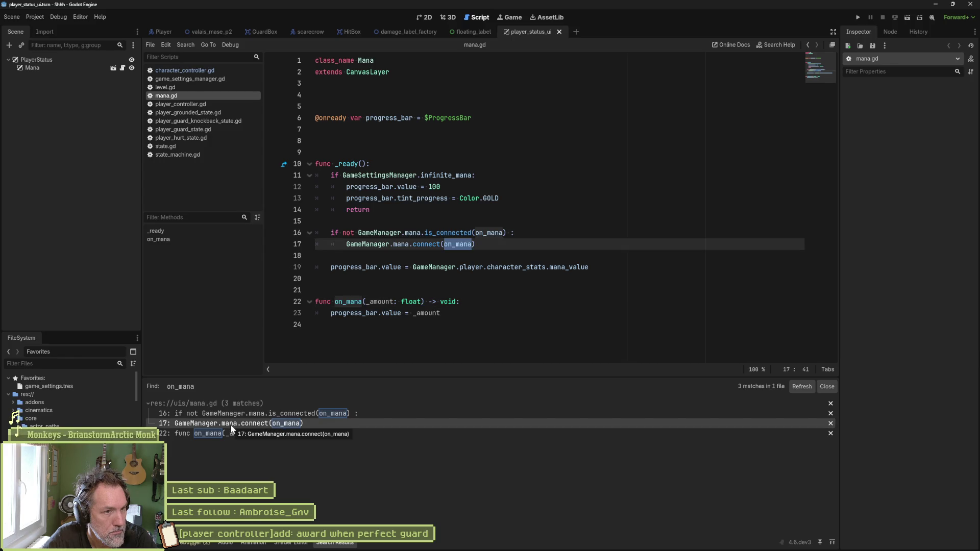
left_click(387, 245, "ctrl")
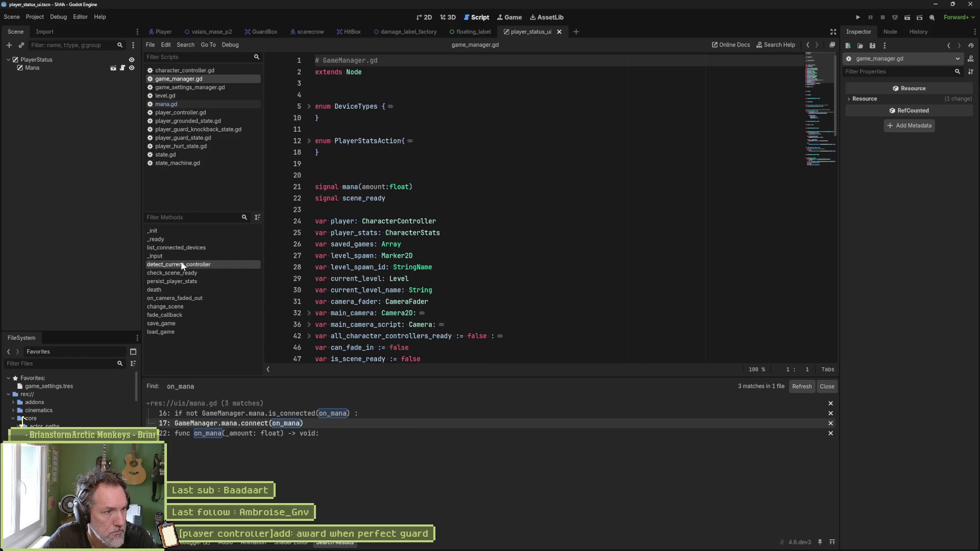
left_click(207, 280)
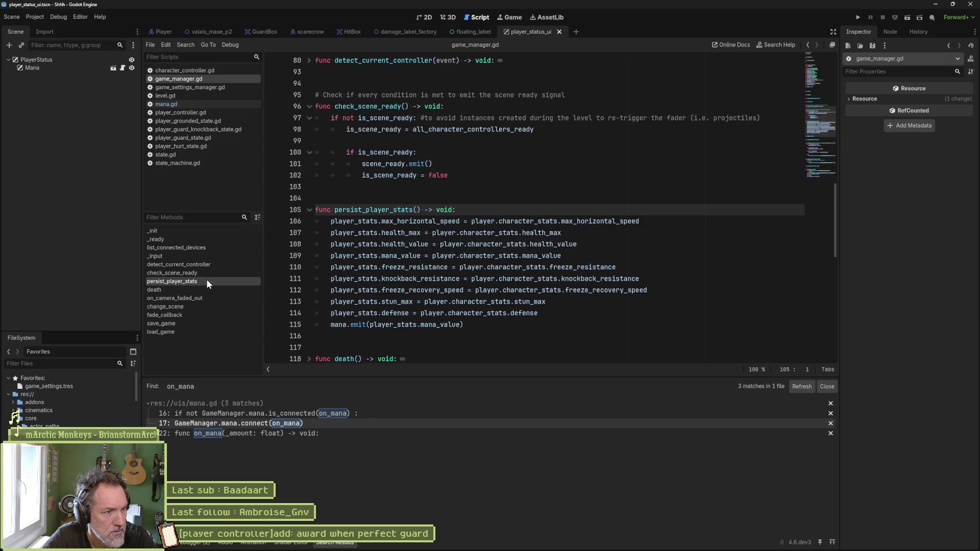
left_click_drag(334, 324, 397, 325)
Search the project for persist_player_stats and open its call in player_controller.gd
double_click(381, 209)
key("ctrl+shift+f")
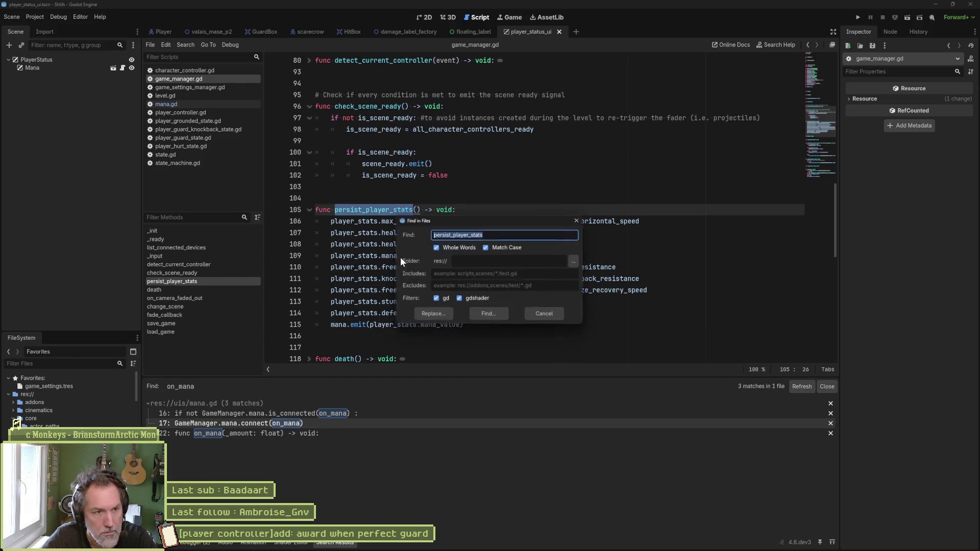
left_click(485, 318)
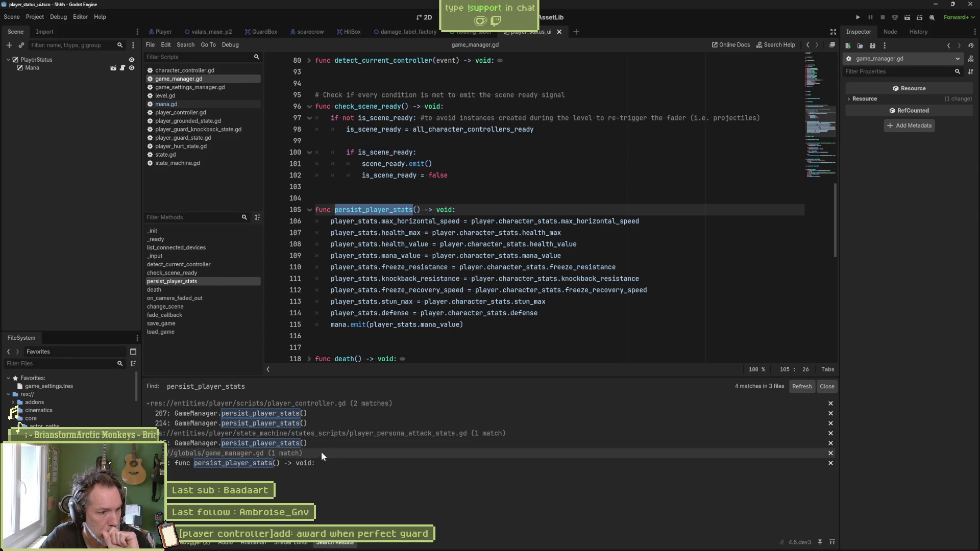
left_click(308, 414)
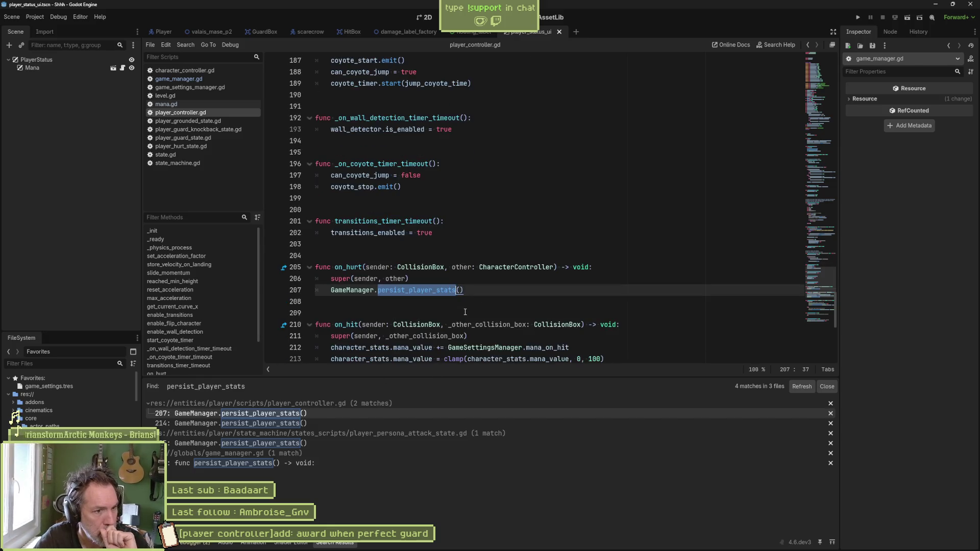
Add an on_guard function below on_hurt, beginning its body with a super call
scroll(487, 309, "down", 1)
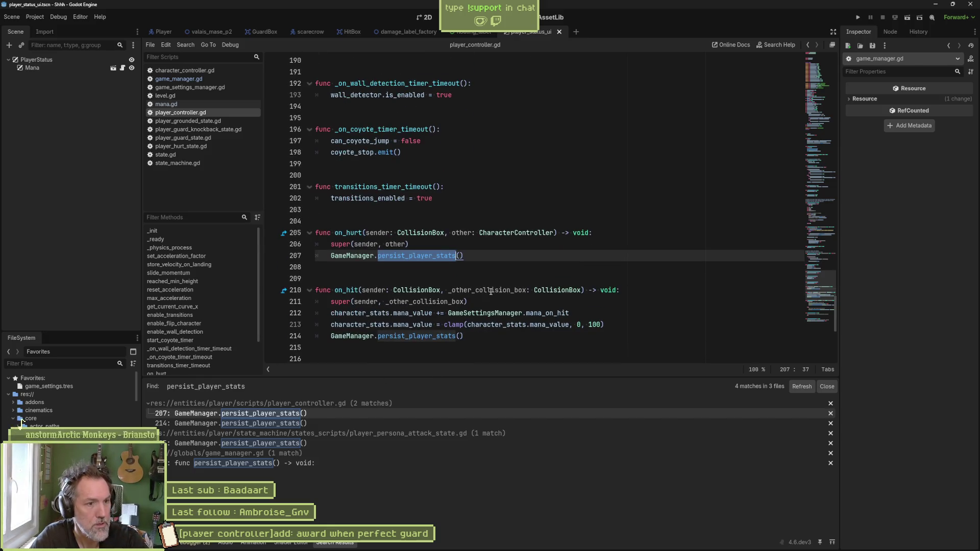
key("Up")
left_click(475, 255)
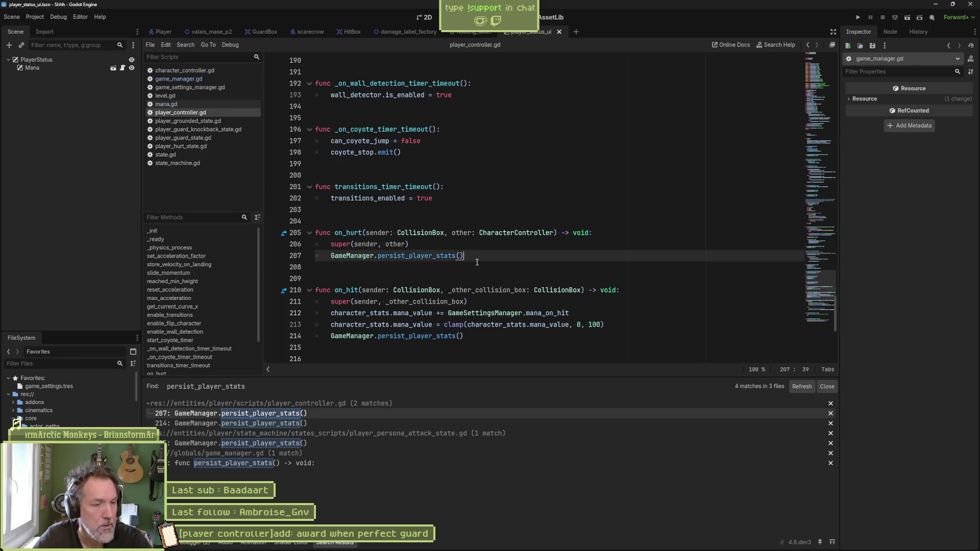
key("Return")
key("Return")
key("Return")
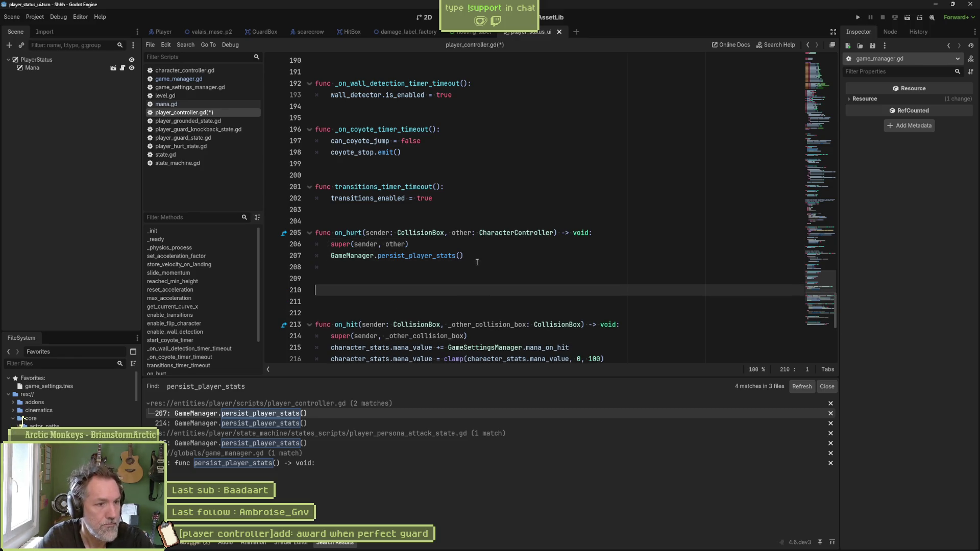
type("func on_g")
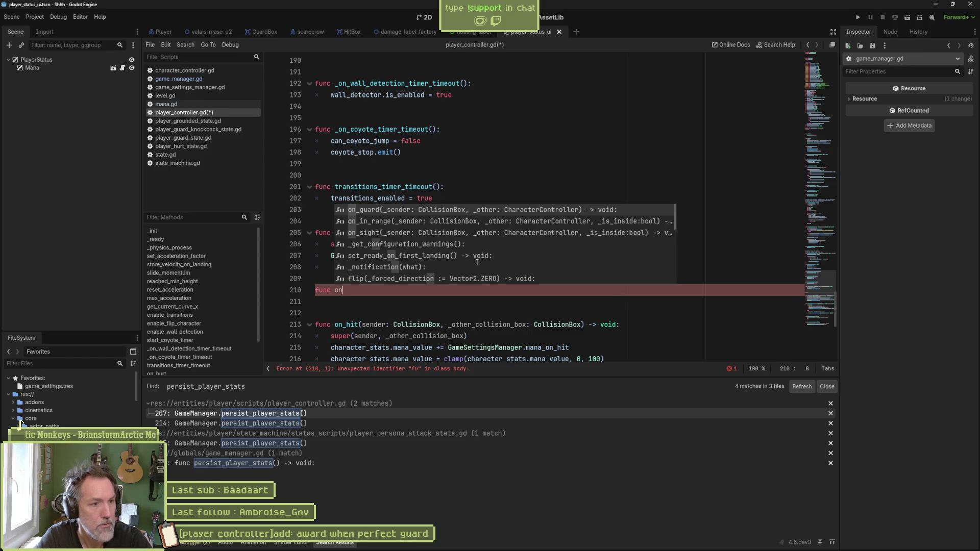
key("Return")
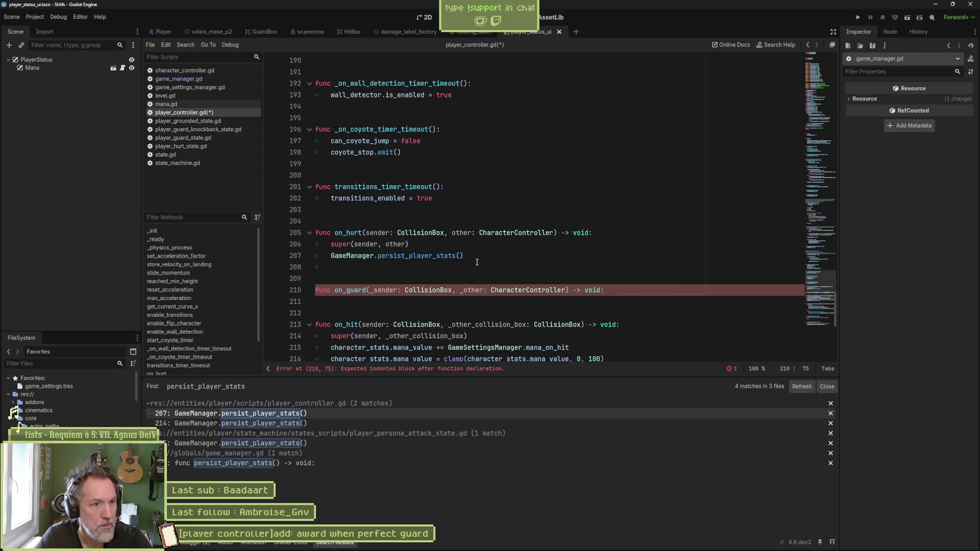
key("Return")
type("super(")
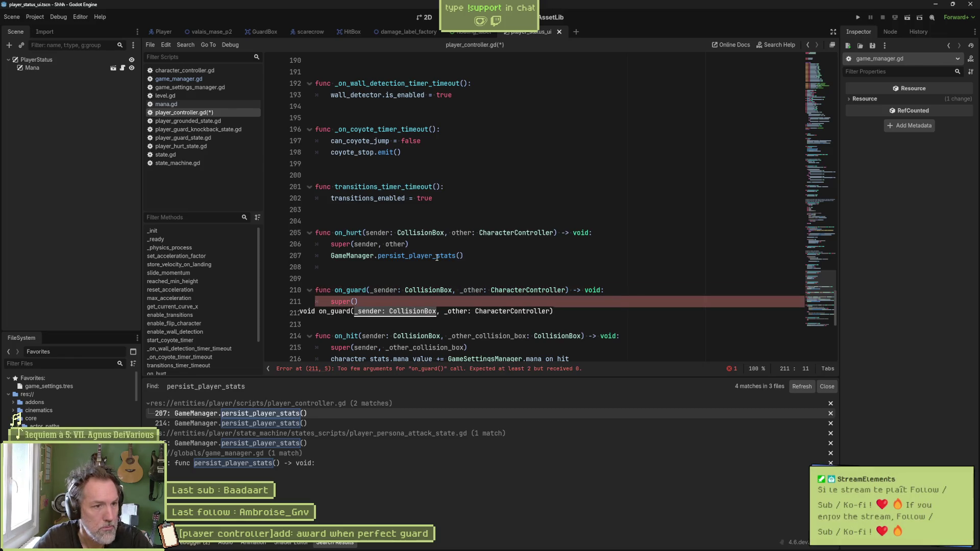
Rename on_hurt's sender and other parameters to _sender and _other, including in its super call
left_click(367, 233)
type("_")
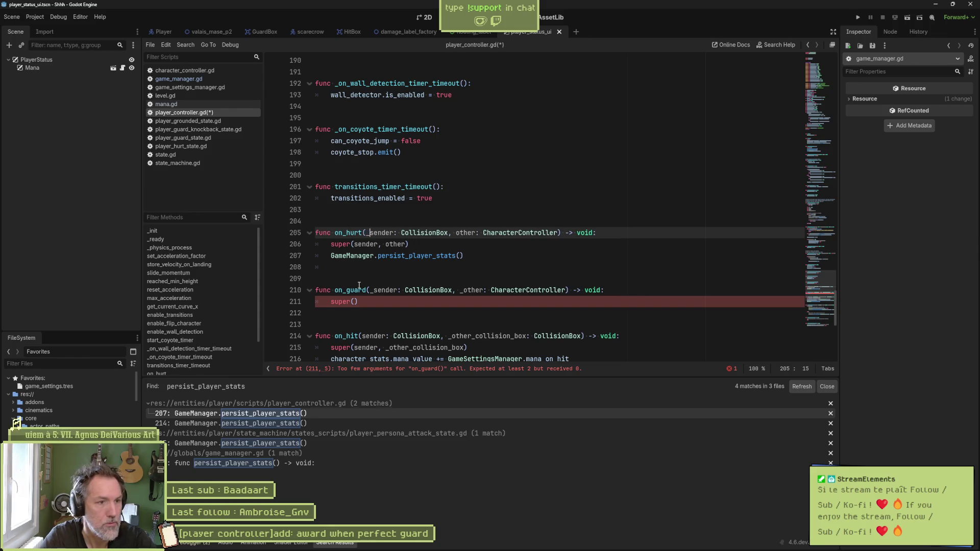
double_click(381, 233)
key("ctrl+c")
double_click(366, 244)
key("ctrl+v")
left_click(456, 232)
type("_")
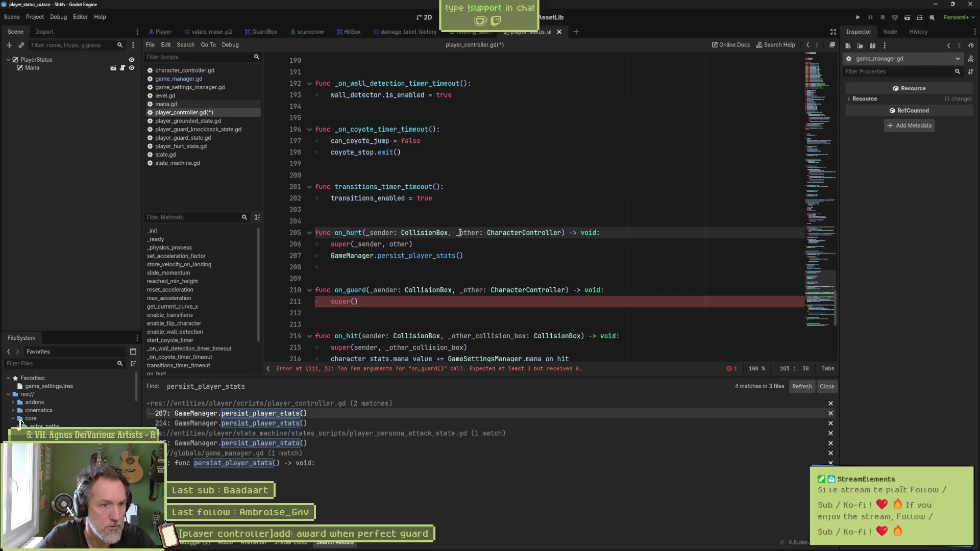
double_click(468, 233)
key("ctrl+c")
double_click(399, 244)
key("ctrl+v")
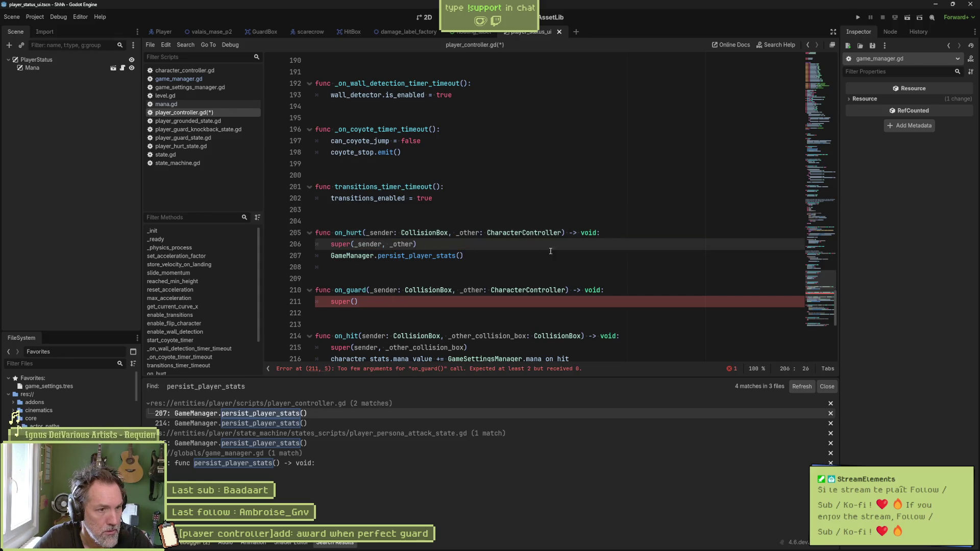
Copy on_hurt's super and persist_player_stats lines into on_guard and save player_controller.gd
left_click_drag(600, 253, 631, 236)
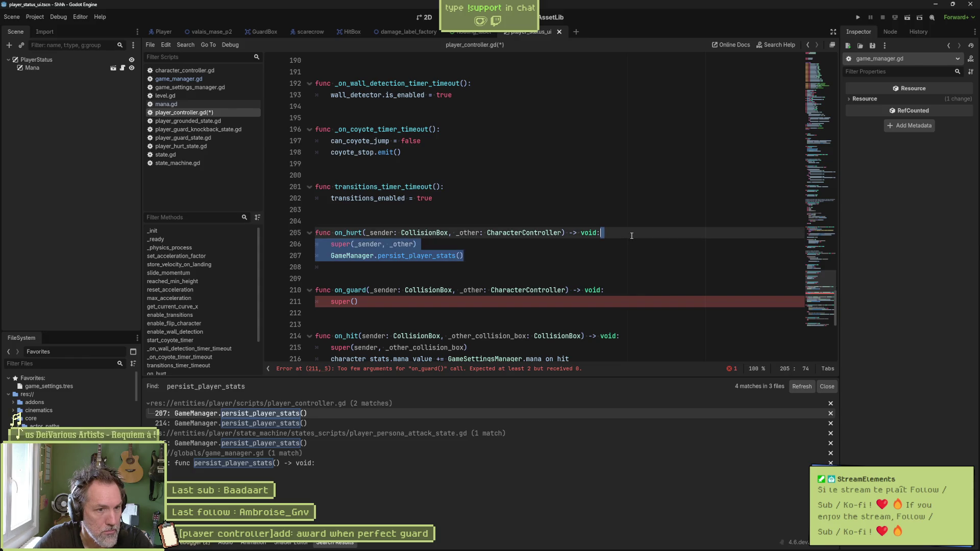
key("ctrl+c")
left_click(619, 290)
key("shift+Down")
key("ctrl+v")
key("ctrl+s")
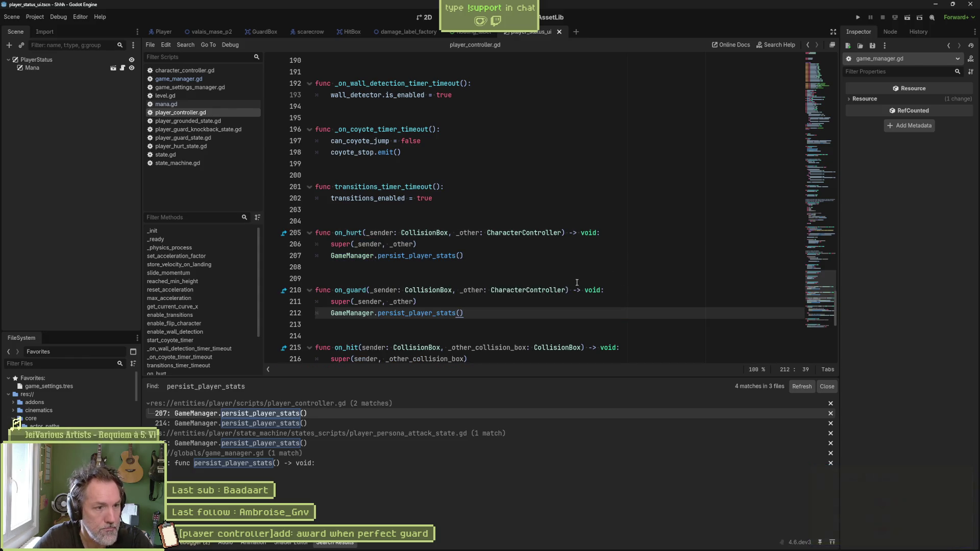
left_click(210, 31)
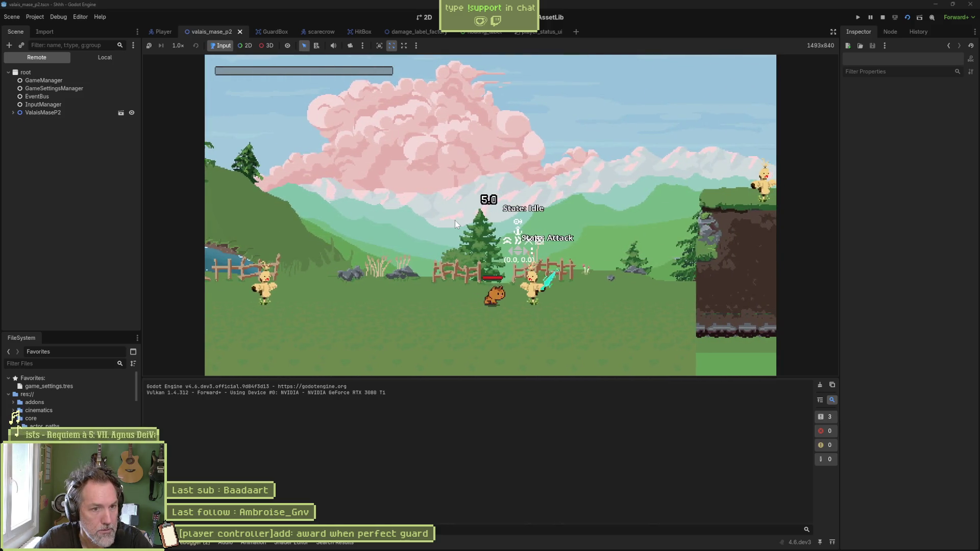
In the running level, perfectly guard an enemy attack and walk the cat left and right
key("k")
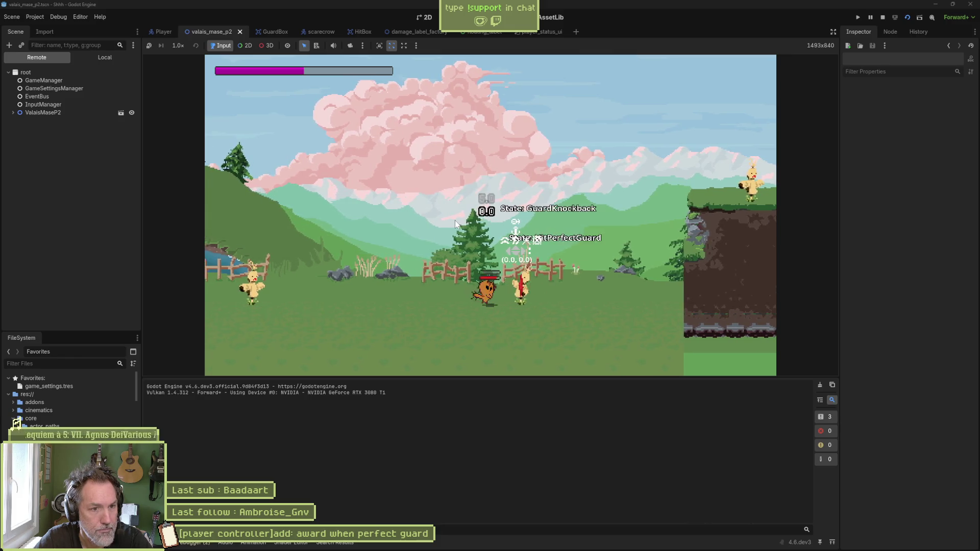
key("a")
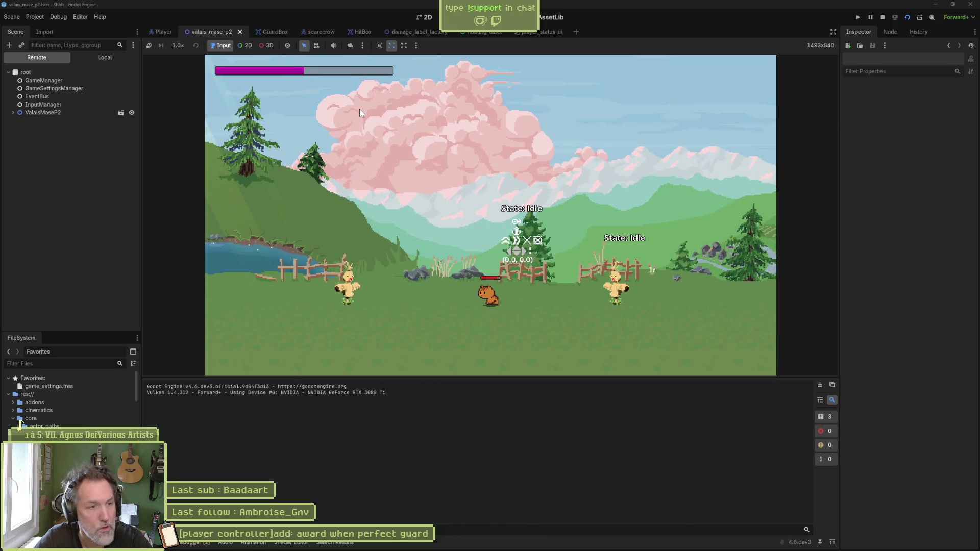
key("d")
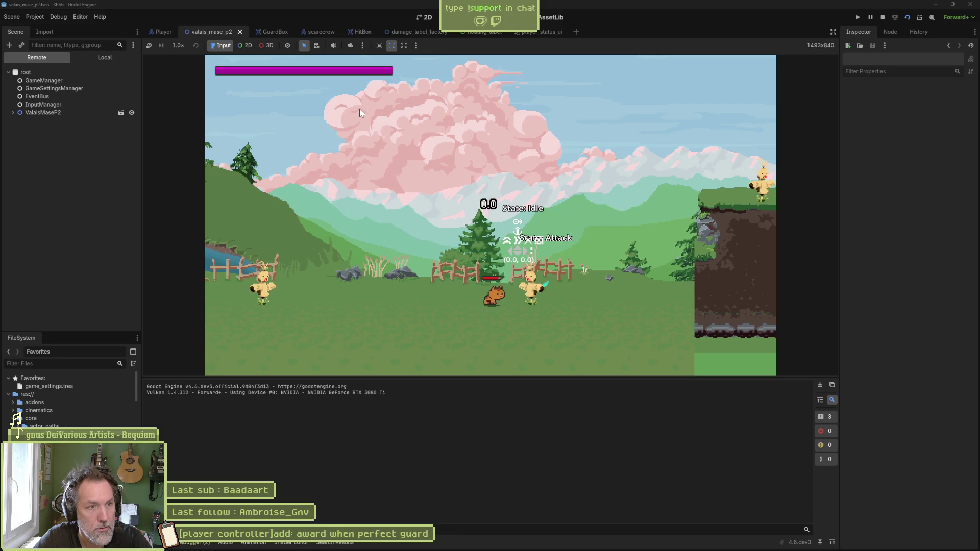
key("a")
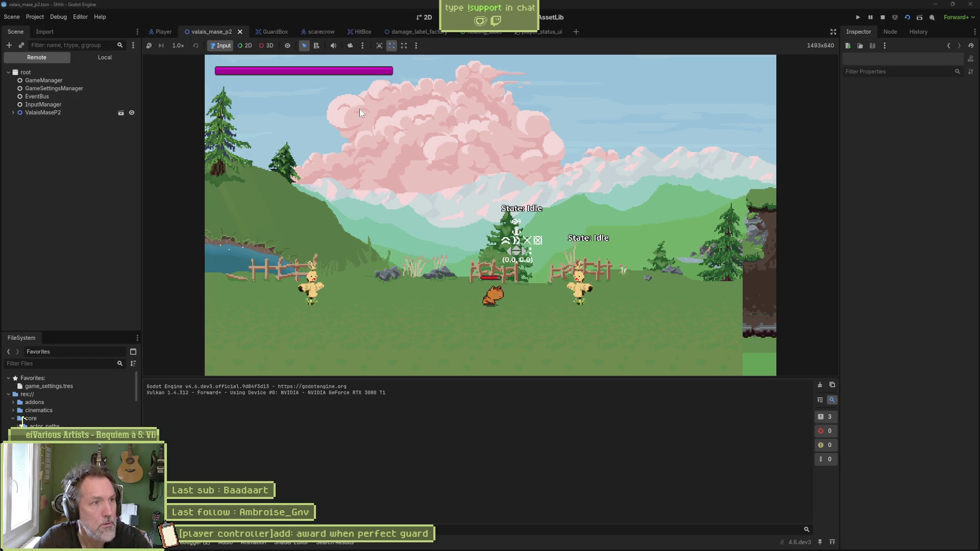
Inspect the live Player node's Character Stats from the Remote tree, then stop the game
left_click(13, 113)
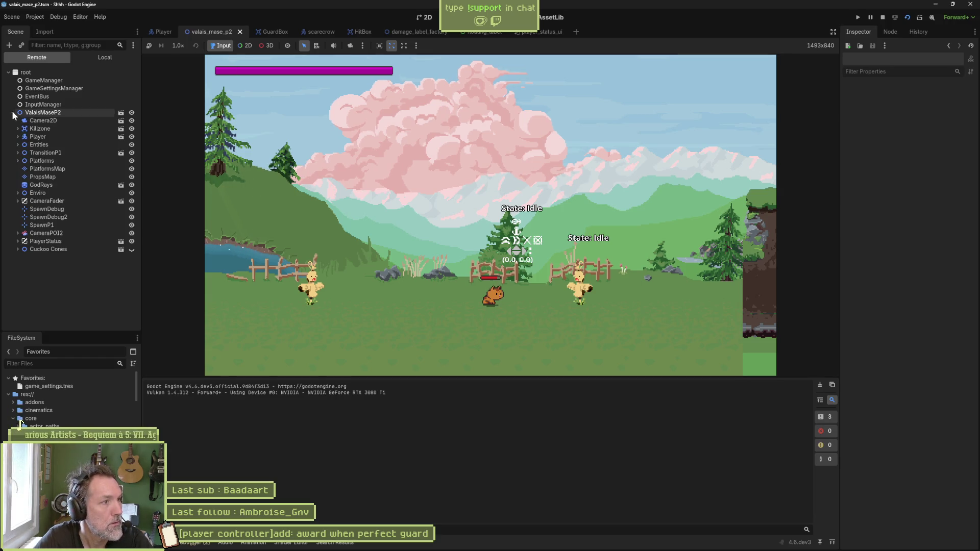
left_click(37, 136)
scroll(914, 437, "down", 5)
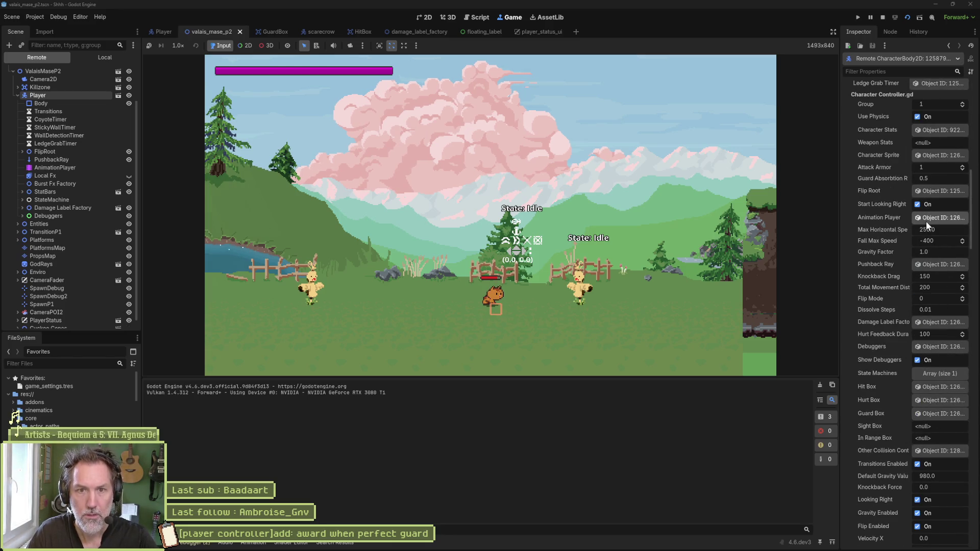
left_click(930, 131)
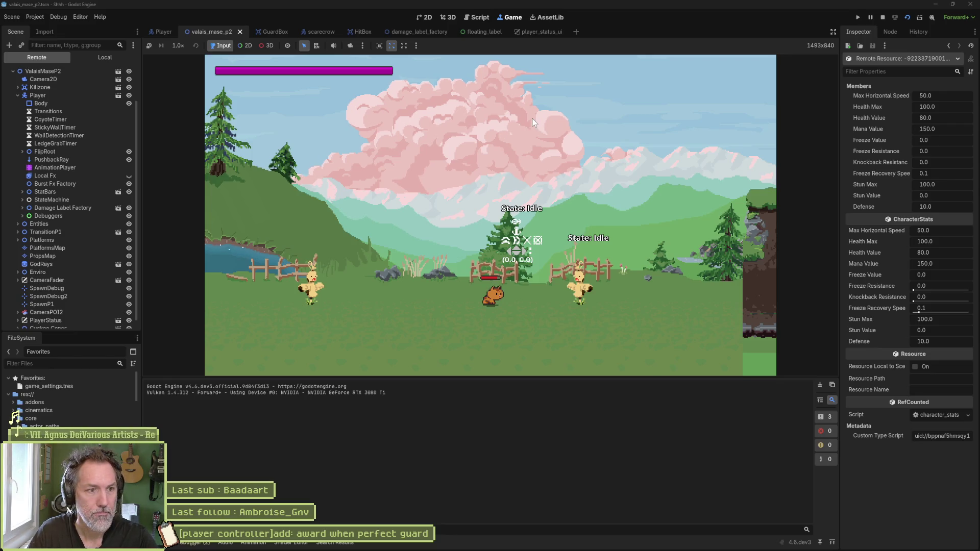
left_click(882, 18)
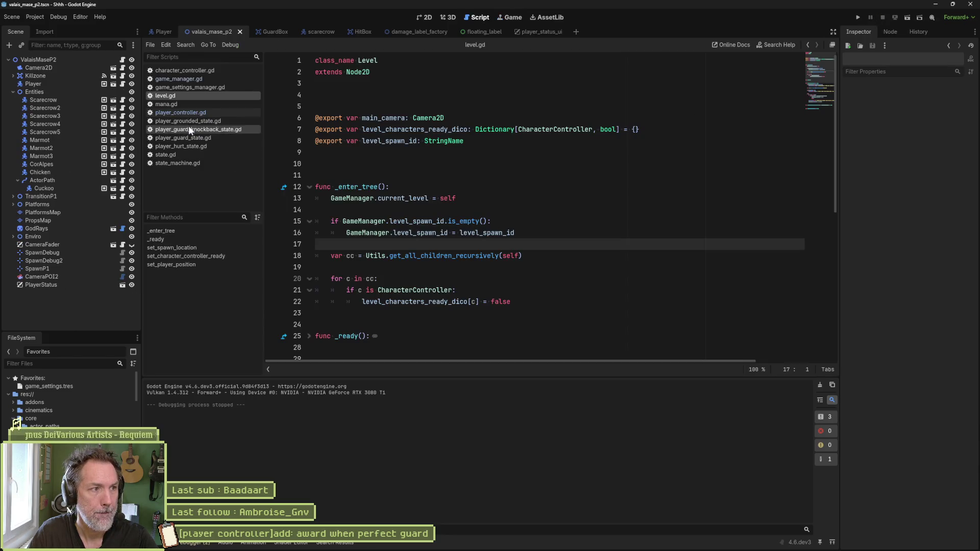
Look over the player_controller.gd script
left_click(191, 113)
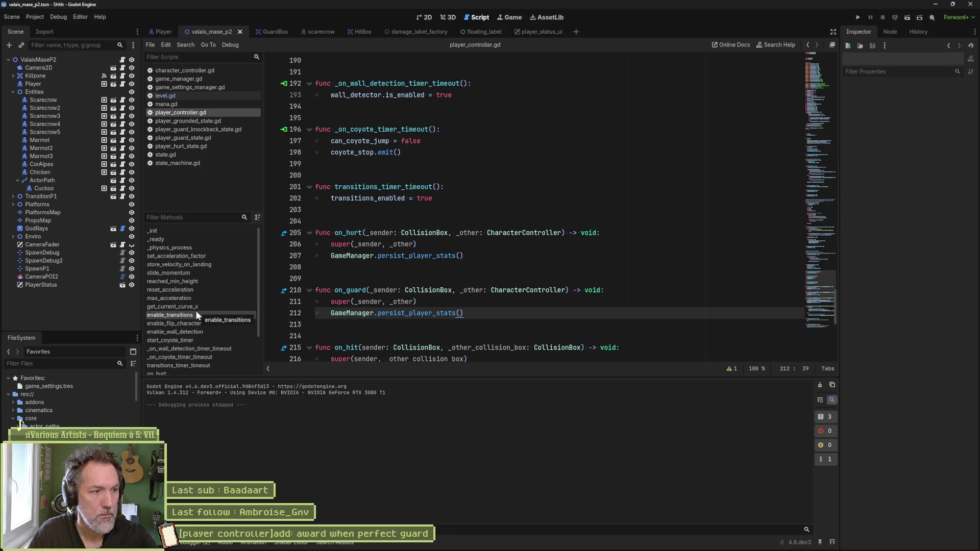
scroll(194, 312, "down", 3)
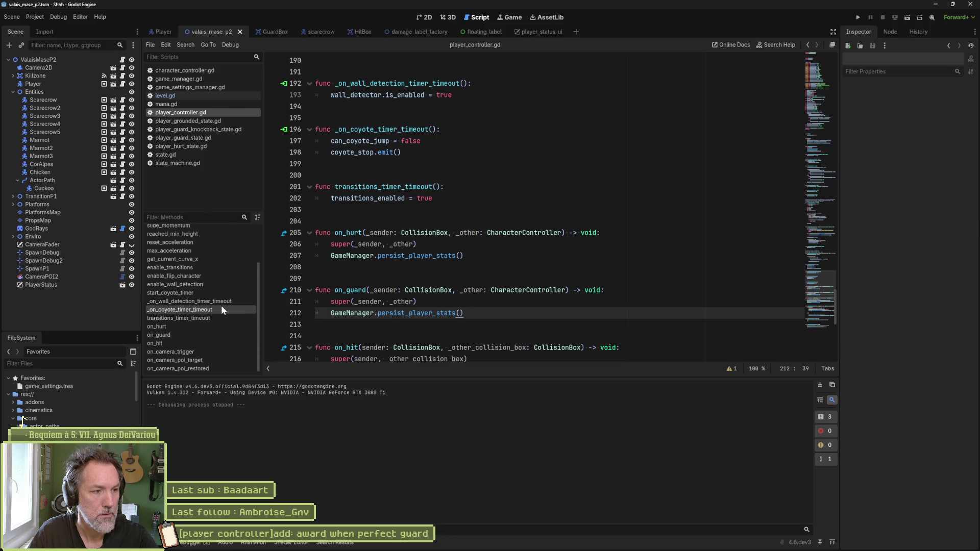
scroll(222, 305, "up", 3)
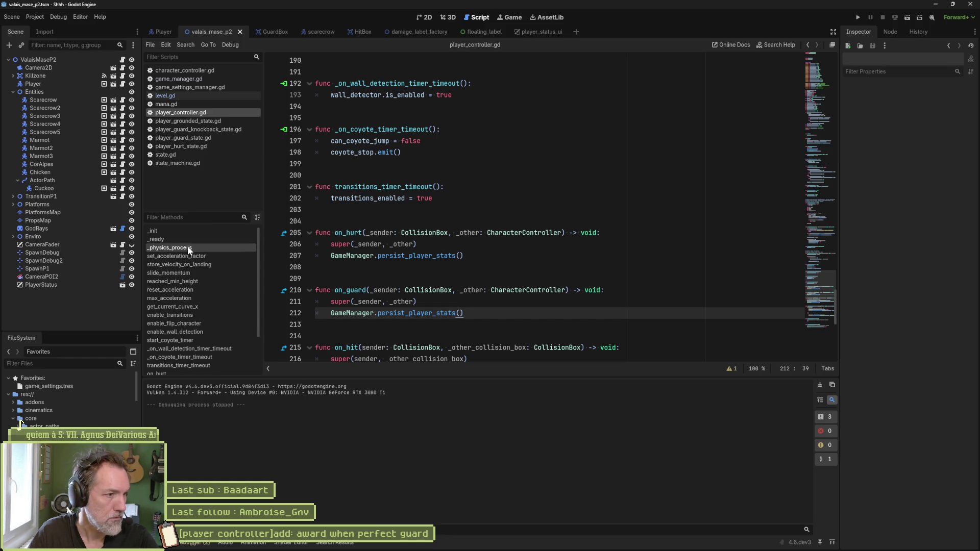
Quick-open input_manager.gd and view attack_inputs setting guard on press and release
key("shift+alt+o")
type("input_m")
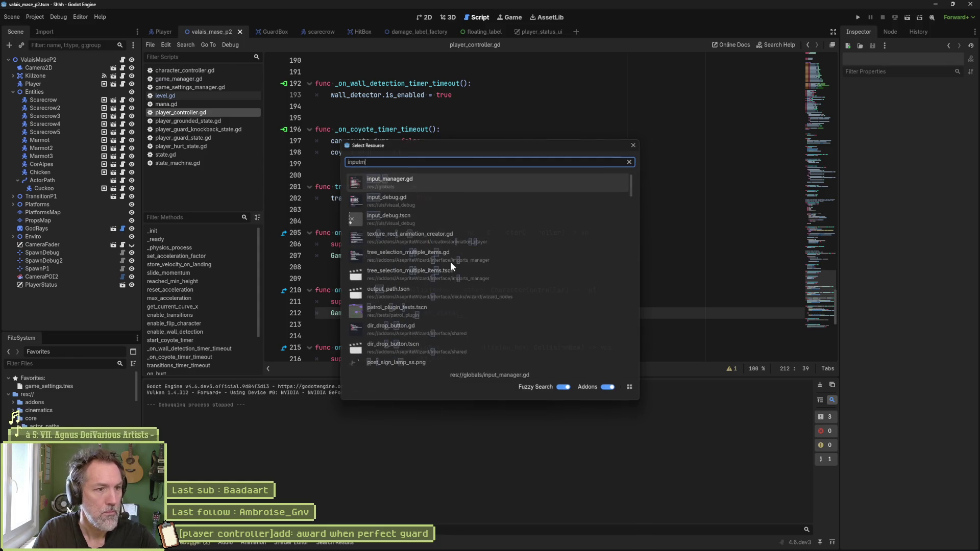
key("Return")
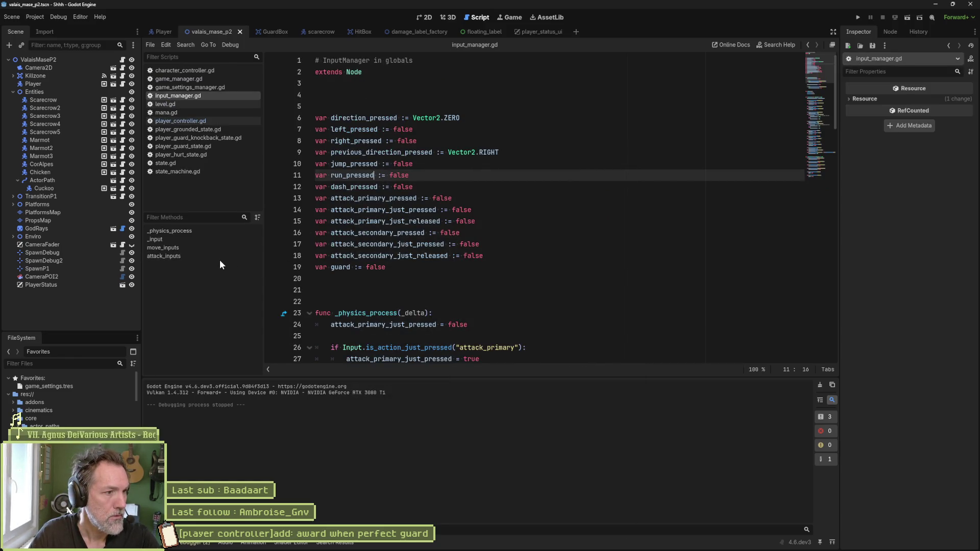
left_click(218, 256)
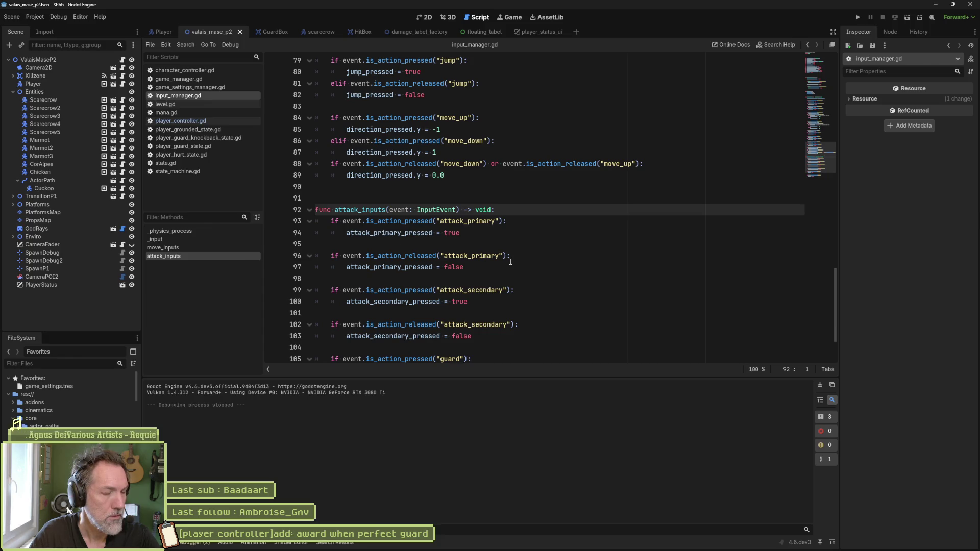
scroll(510, 261, "down", 2)
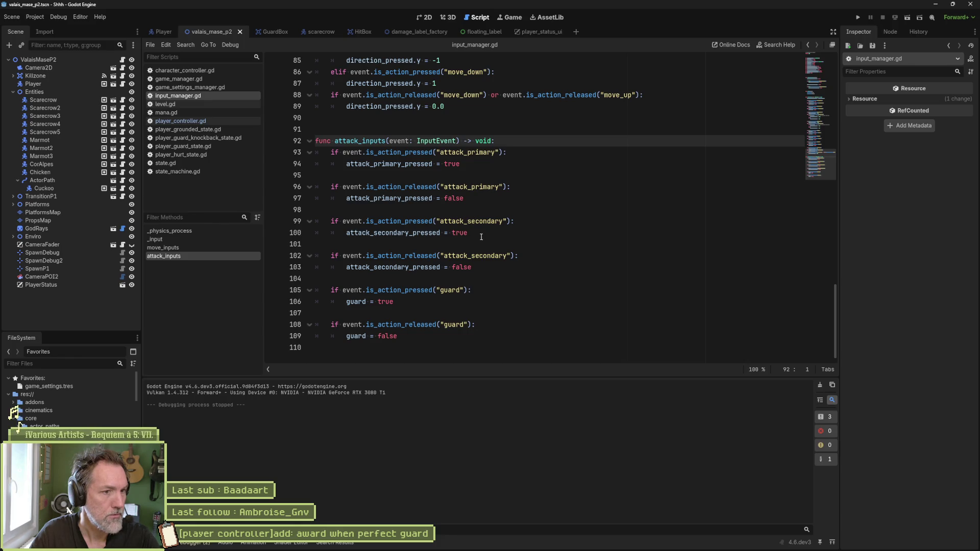
left_click(41, 14)
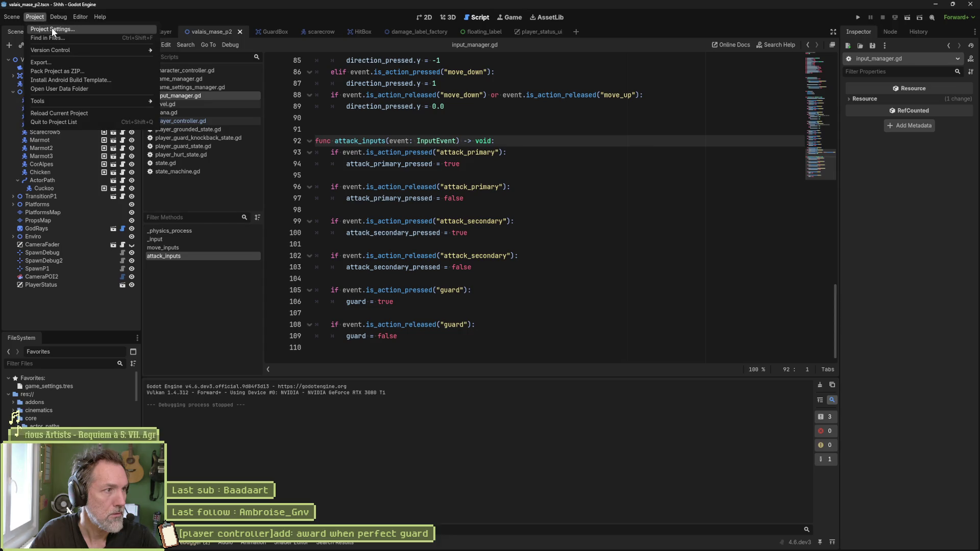
Review the guard action's bindings in the Project Settings Input Map, then show the Player scene
left_click(51, 27)
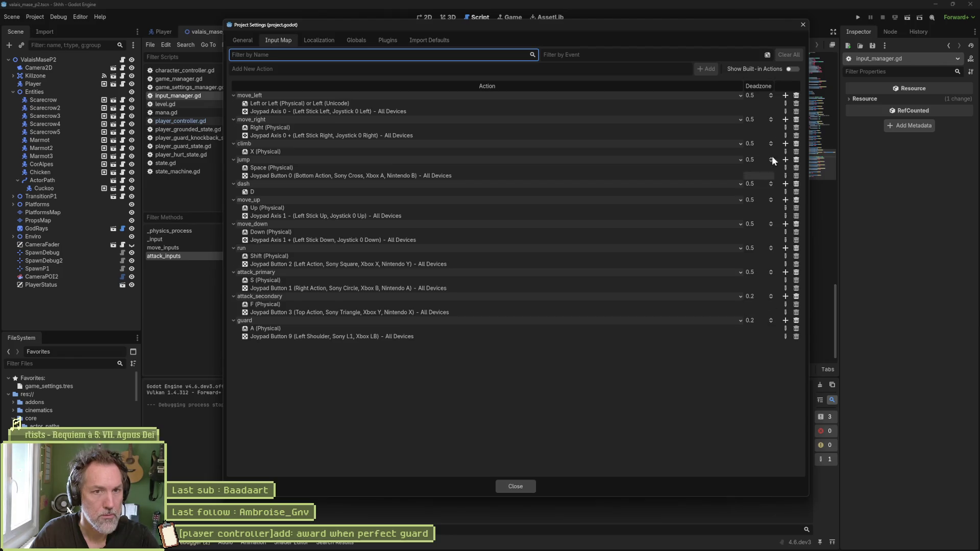
left_click(803, 24)
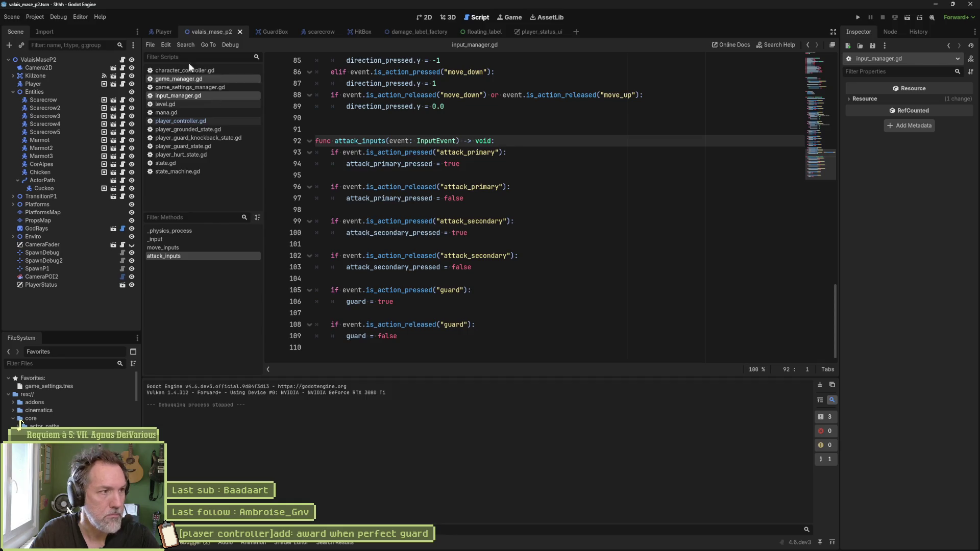
left_click(160, 34)
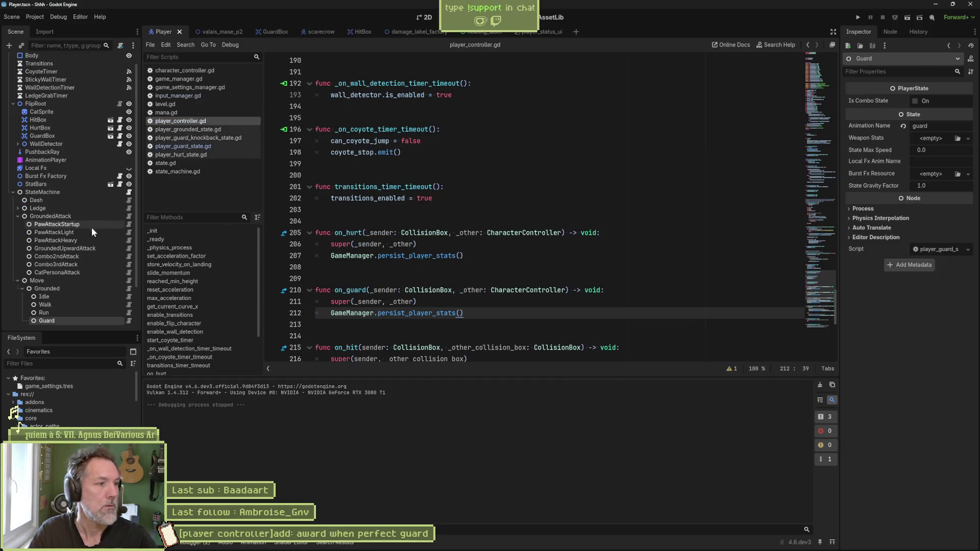
scroll(74, 241, "down", 2)
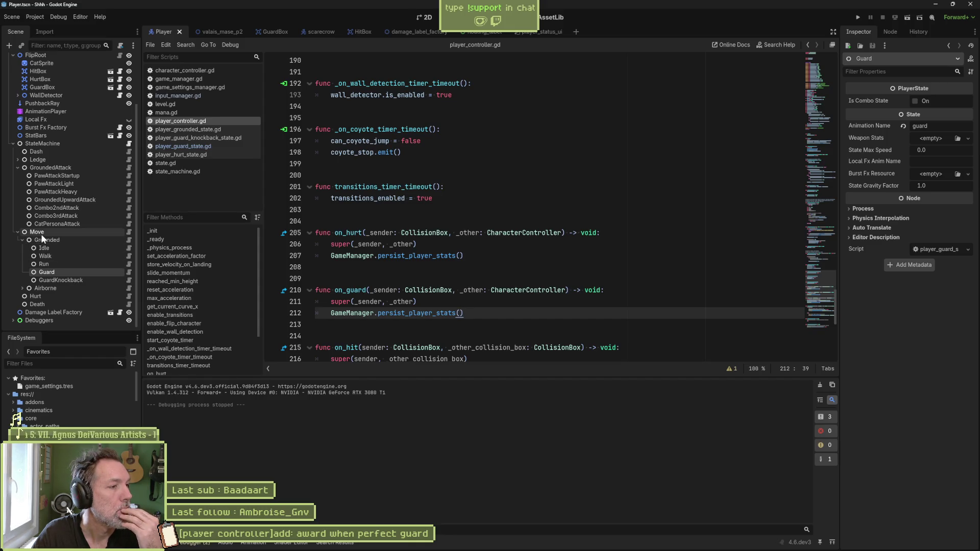
left_click(128, 167)
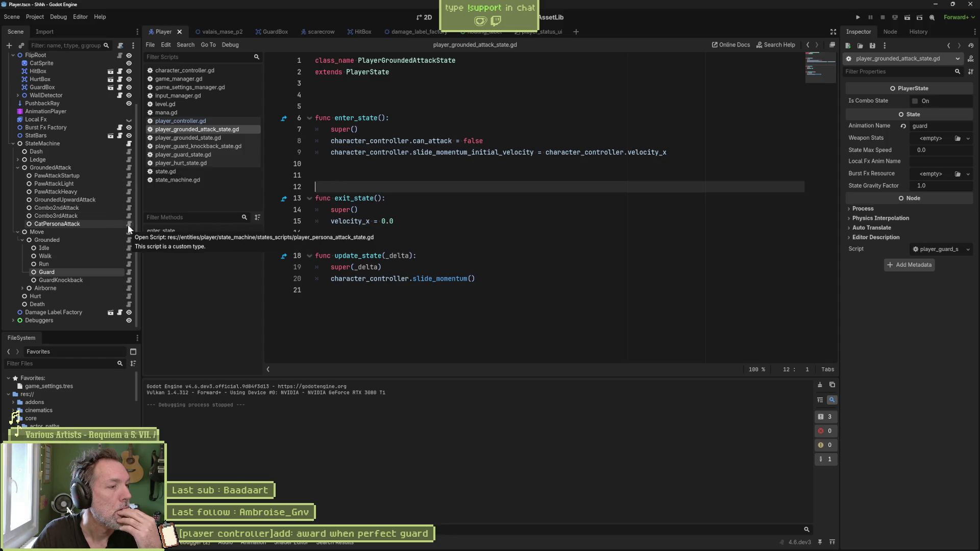
left_click(130, 241)
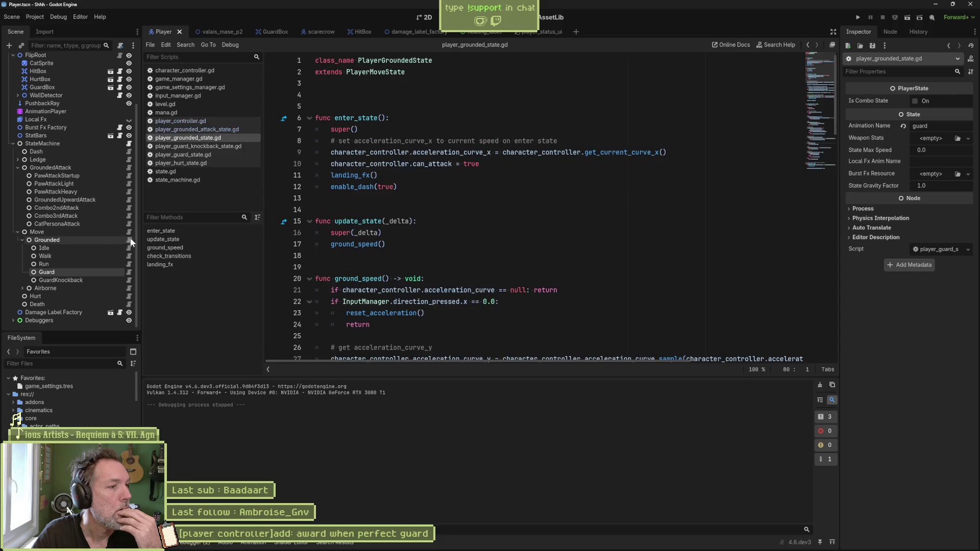
left_click(244, 256)
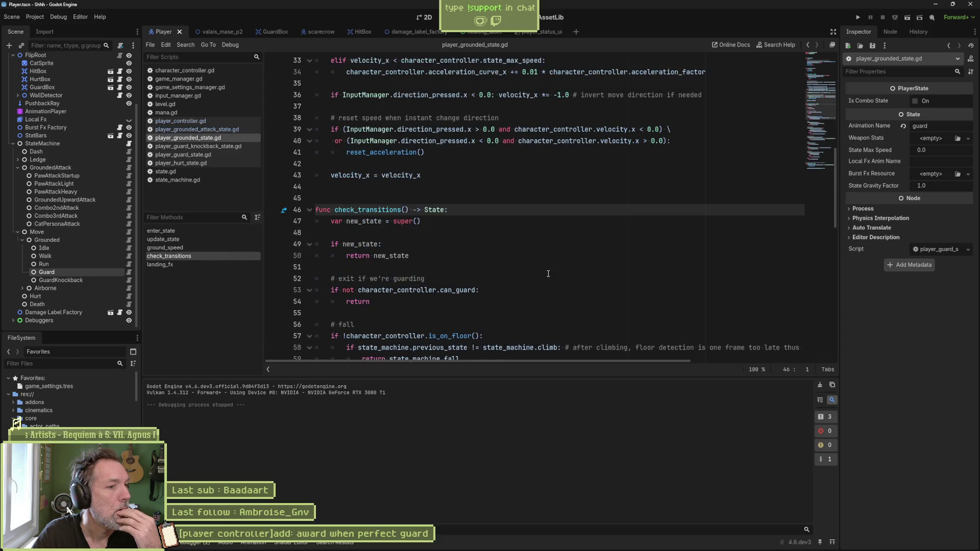
scroll(556, 273, "down", 1)
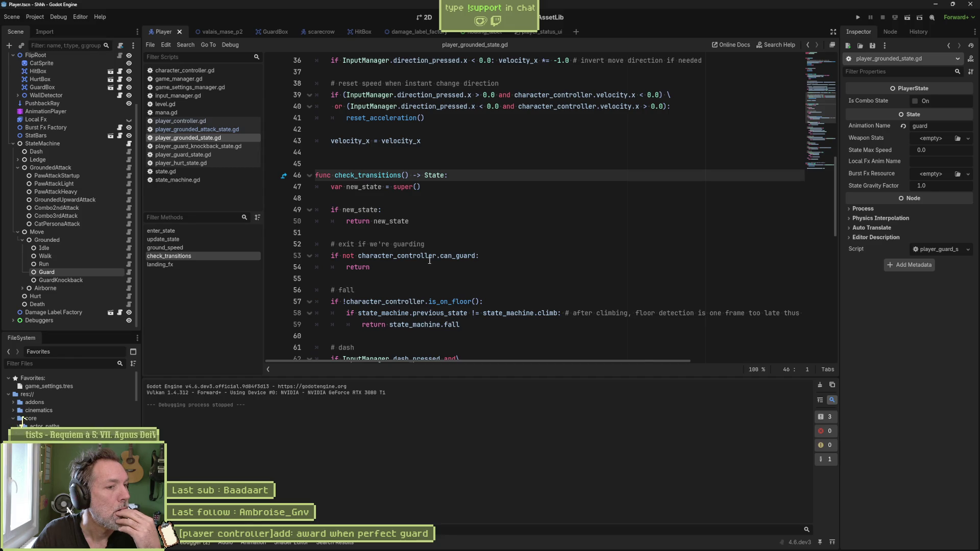
scroll(453, 261, "down", 7)
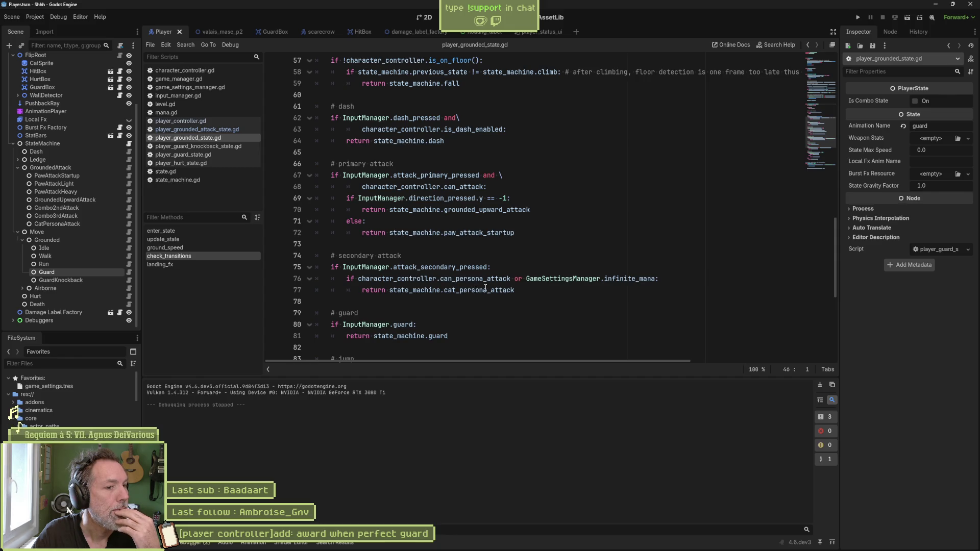
left_click_drag(437, 278, 508, 279)
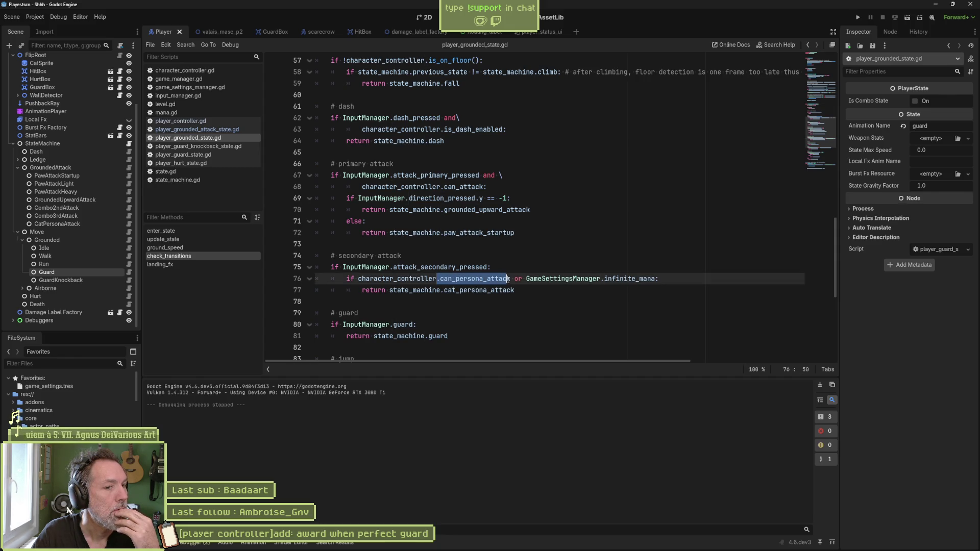
left_click(486, 278)
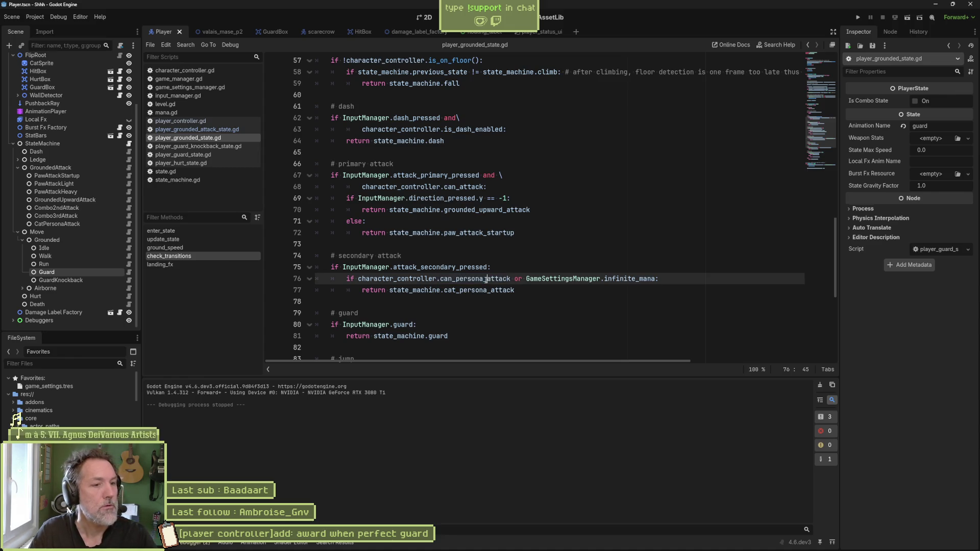
left_click(475, 279)
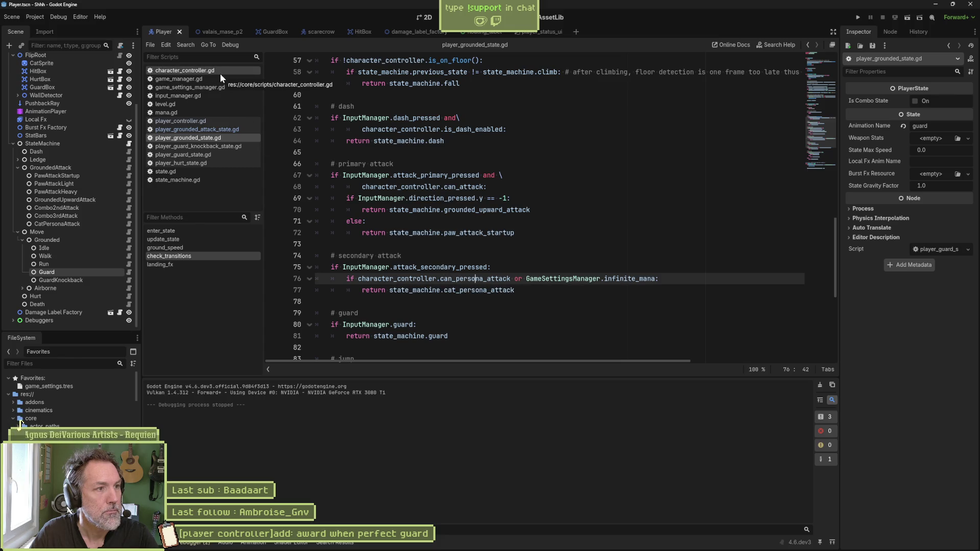
left_click(206, 121)
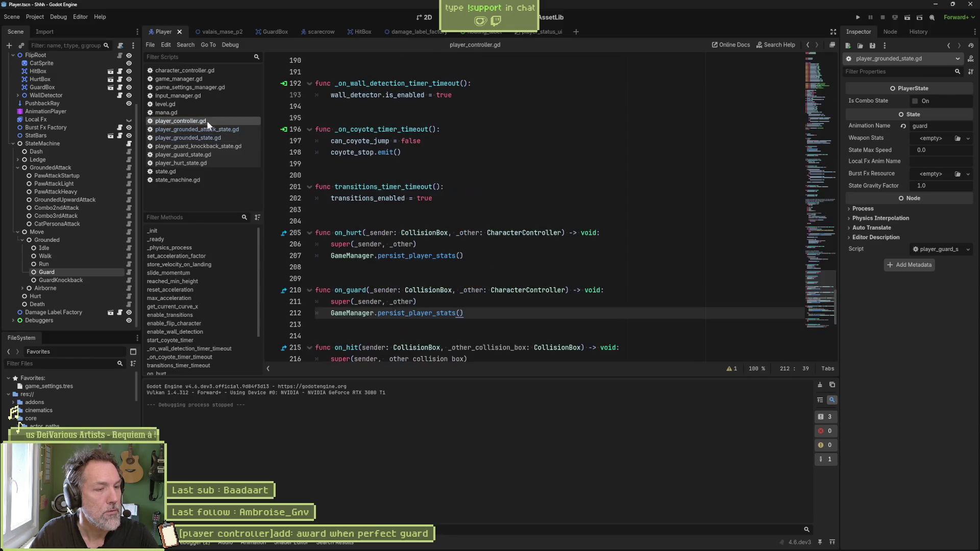
Change can_persona_attack to return mana_value >= 100.0 and save player_controller.gd
left_click(822, 112)
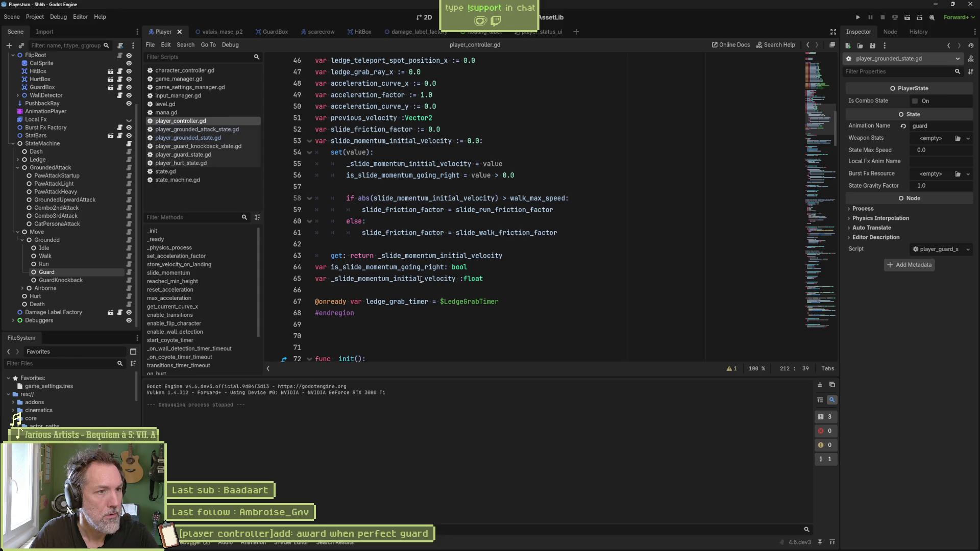
scroll(420, 280, "up", 5)
left_click_drag(392, 164, 475, 164)
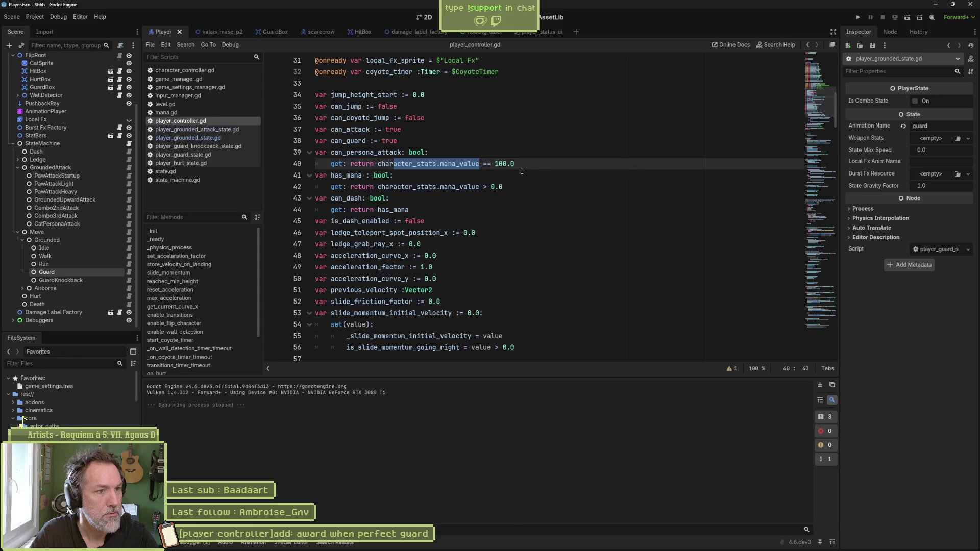
left_click(488, 163)
key("BackSpace")
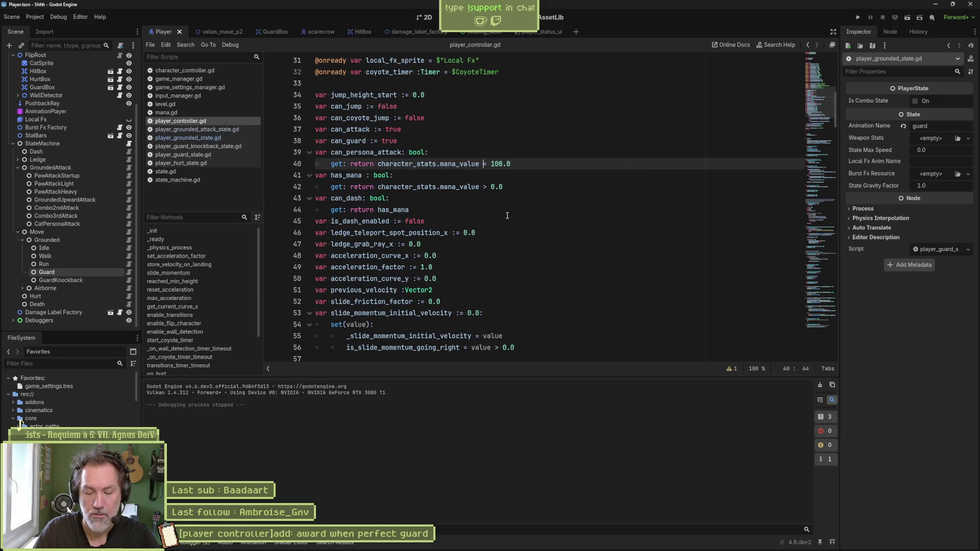
type(">")
key("ctrl+s")
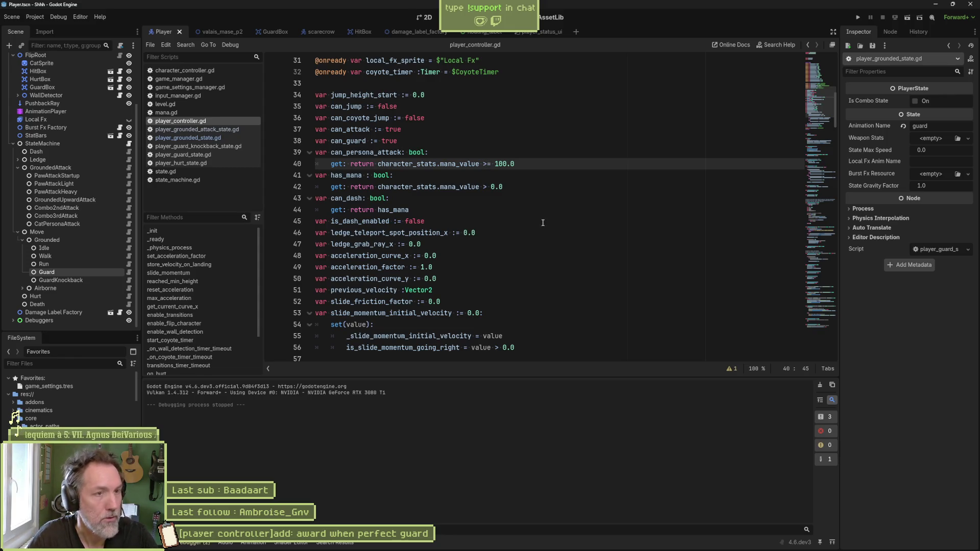
left_click(221, 31)
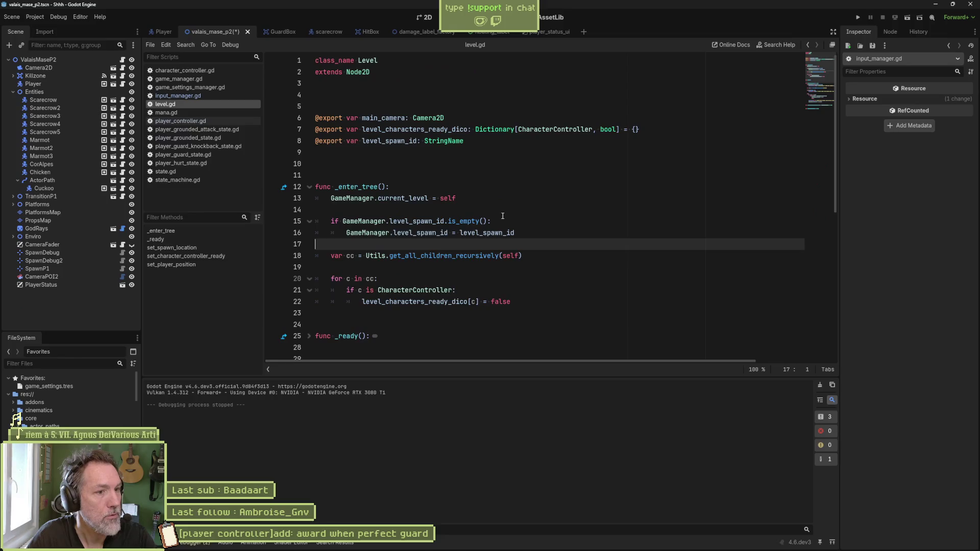
key("F6")
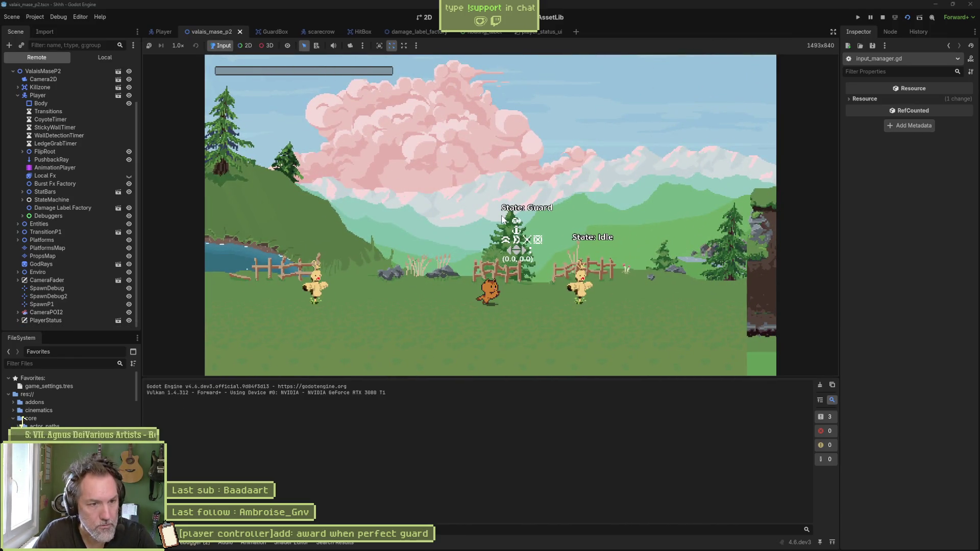
key("Right")
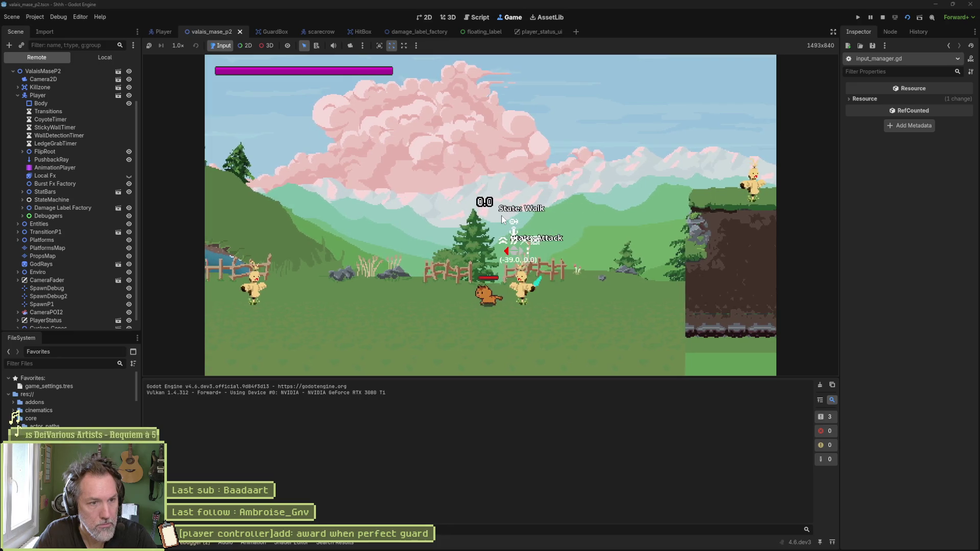
key("k")
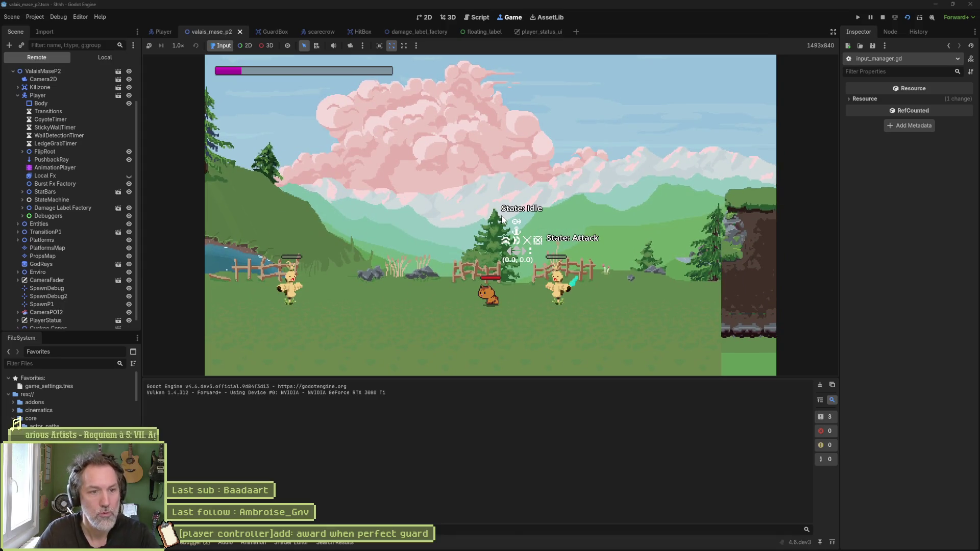
key("F8")
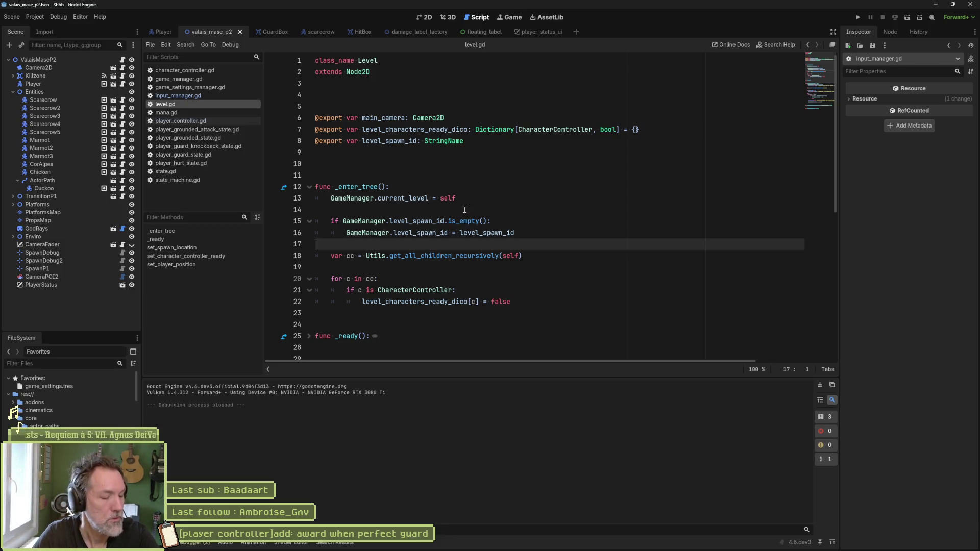
left_click(515, 546)
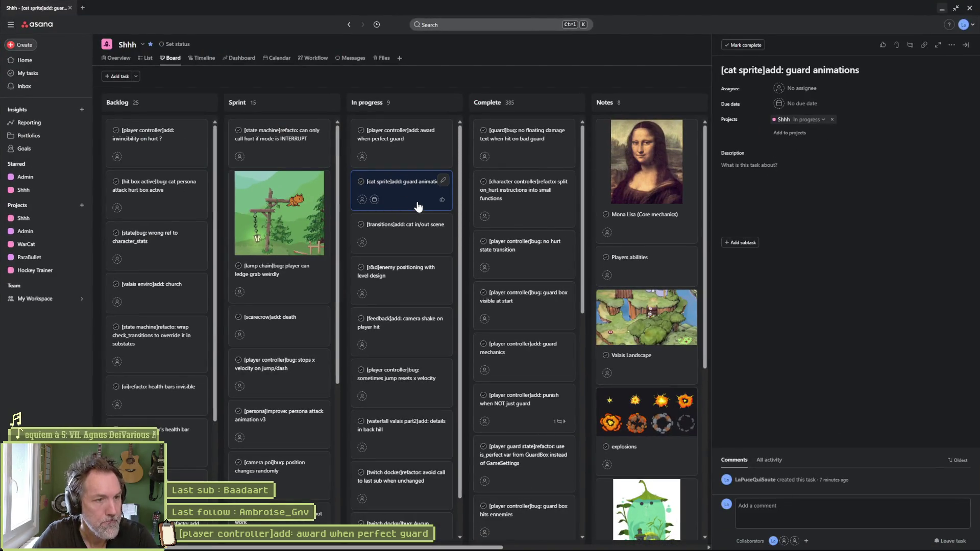
Read the stun idea in the 'award when perfect guard' task description, then minimize Asana
left_click(414, 136)
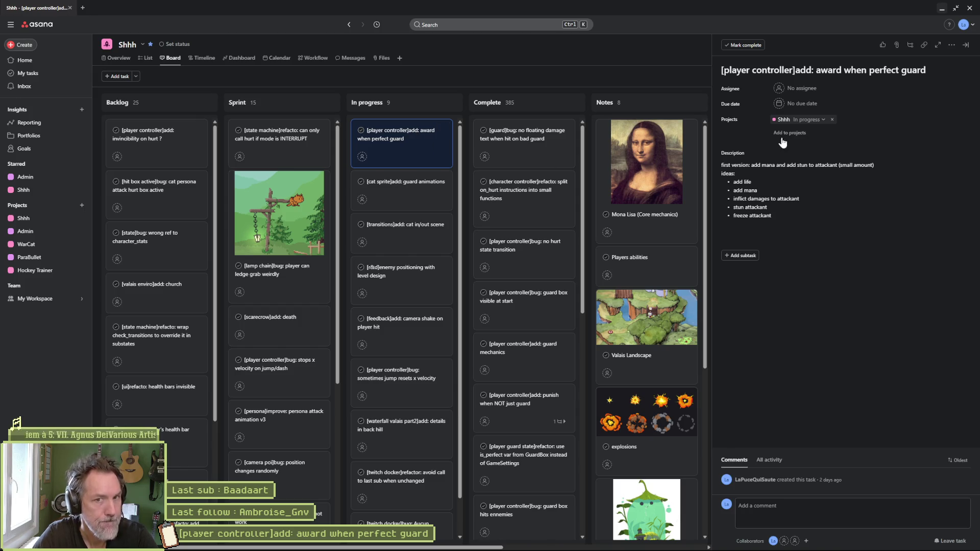
left_click_drag(798, 166, 852, 166)
left_click(942, 9)
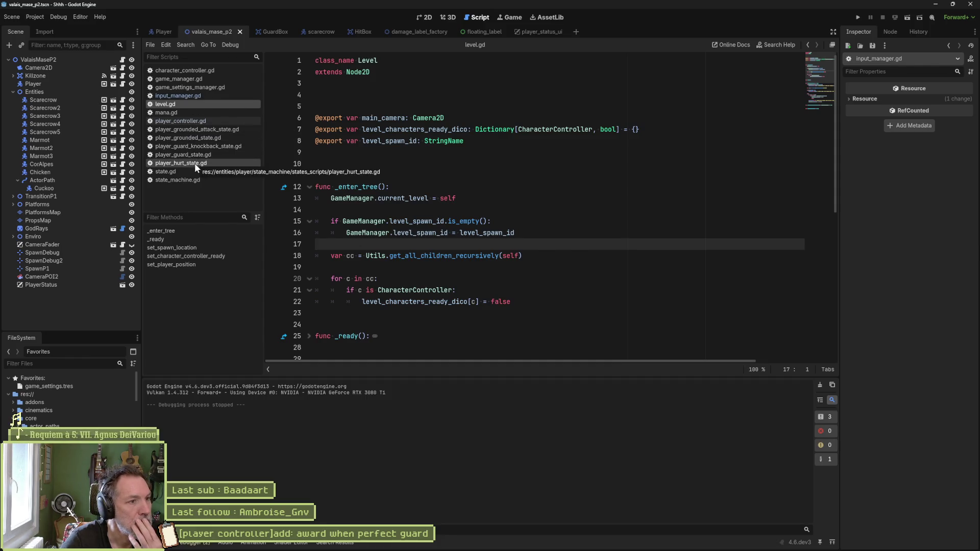
Replace the 50.0 perfect-guard mana bonus with GameSettingsManager.mana_gain_on_perfect_guard and open that script
left_click(204, 71)
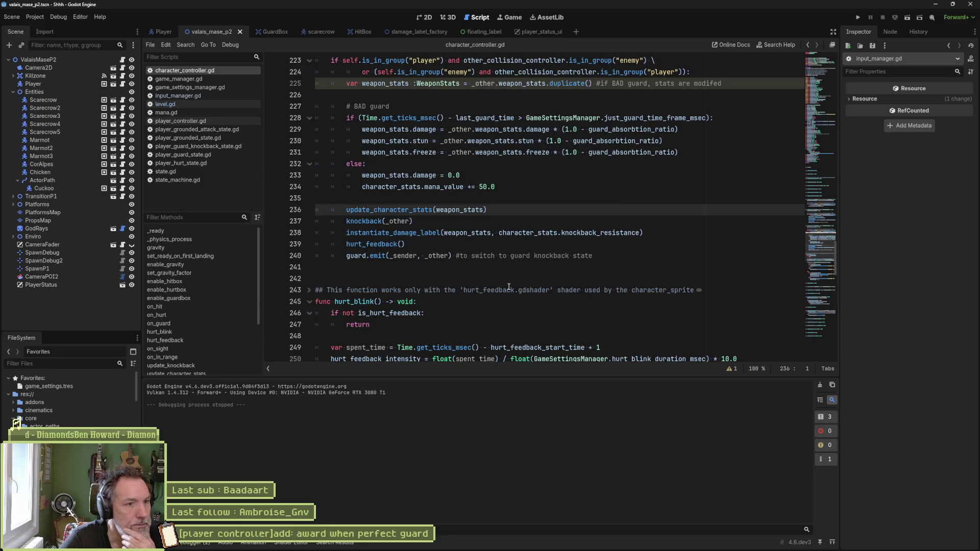
double_click(492, 187)
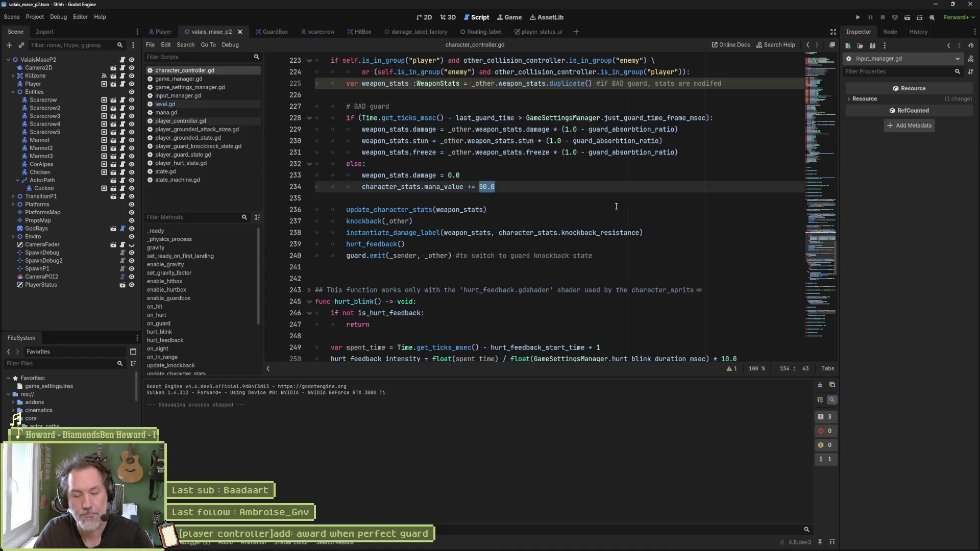
left_click(561, 130)
double_click(562, 118)
key("ctrl+c")
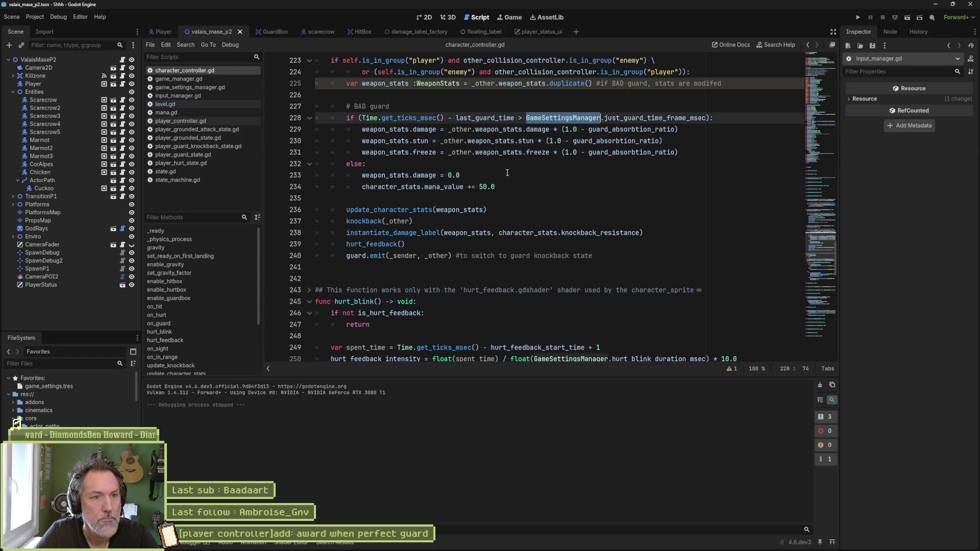
left_click(491, 187)
double_click(487, 187)
key("ctrl+v")
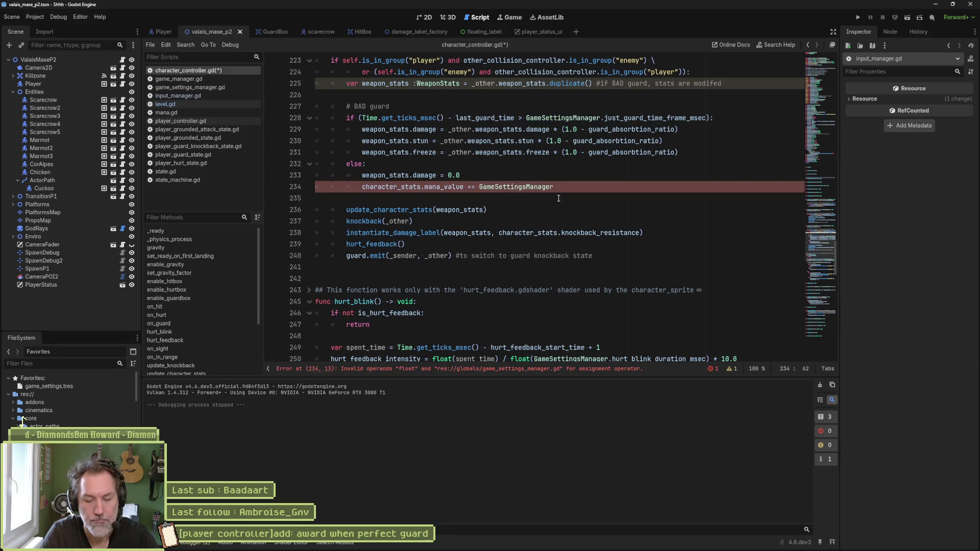
type("mana")
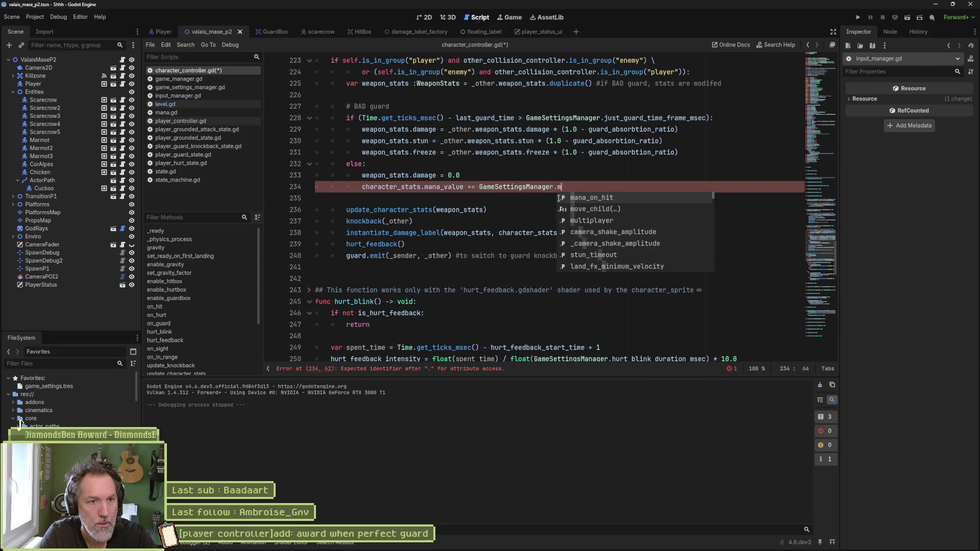
type("_")
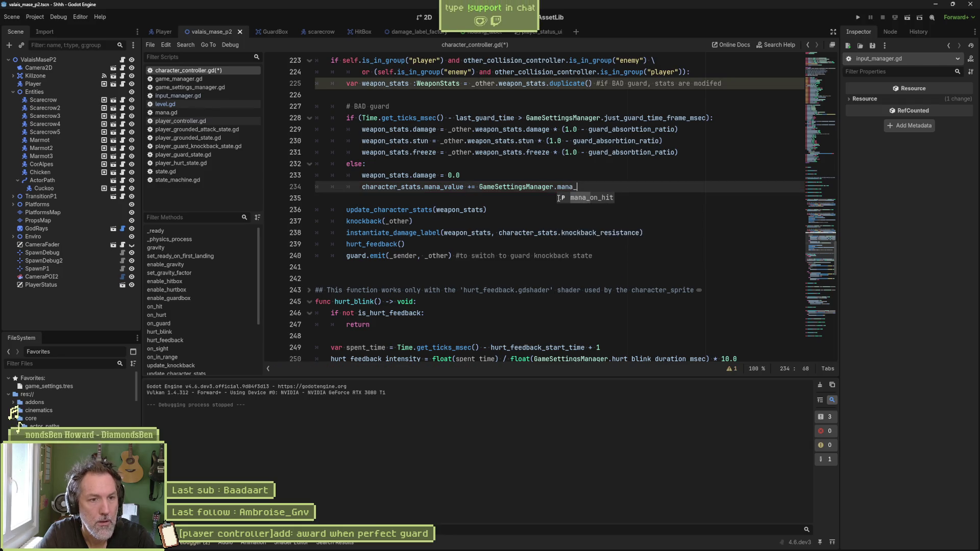
type("gain_on_perfect_guard")
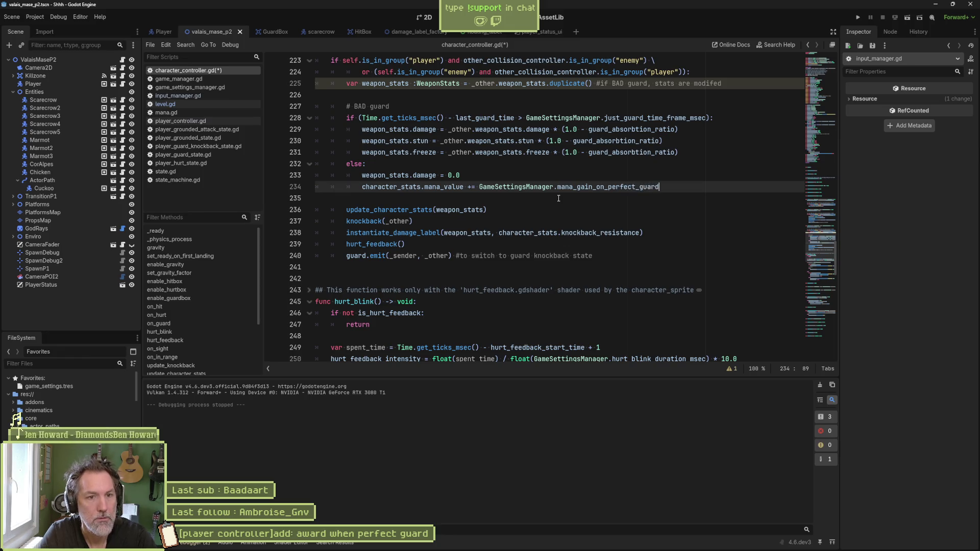
double_click(607, 188)
key("ctrl+c")
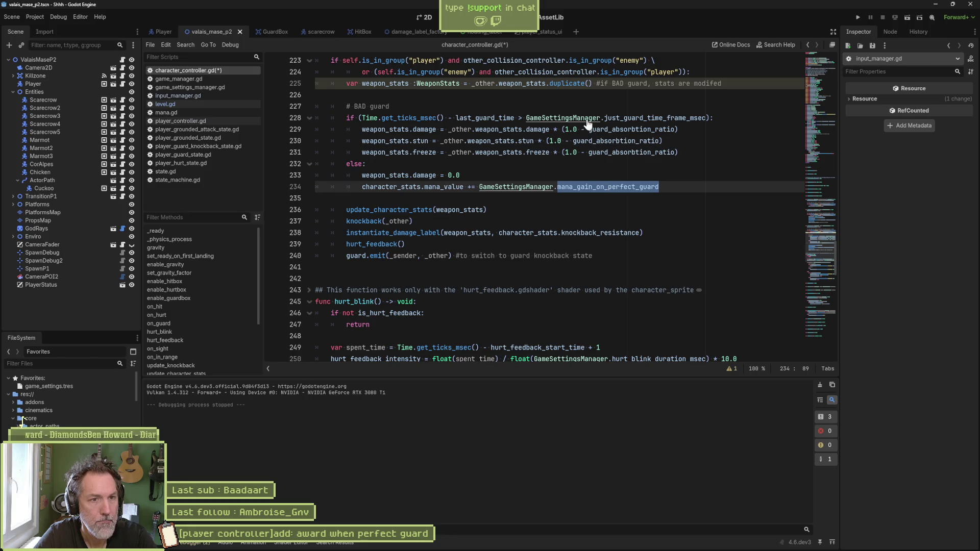
left_click(615, 119, "ctrl")
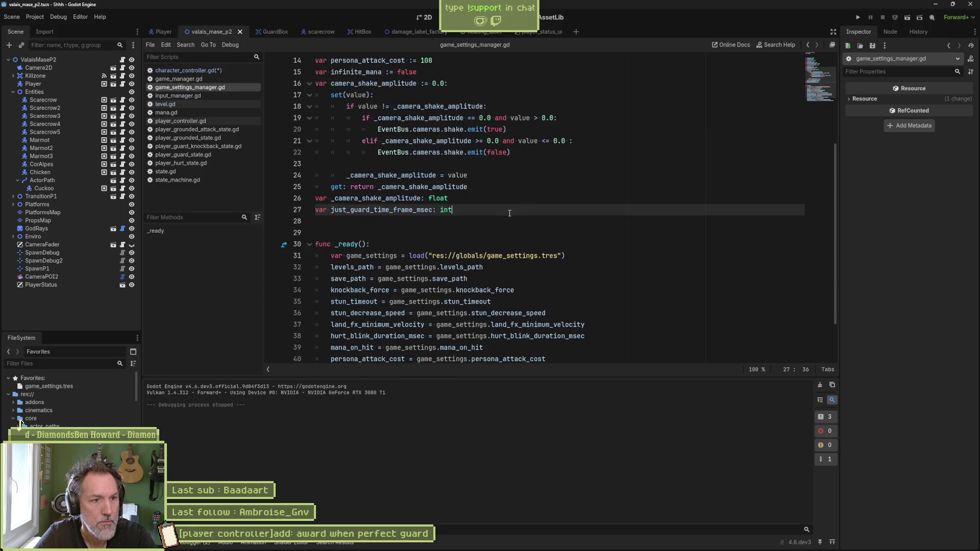
Declare var mana_gain_on_perfect_guard: int below the guard timing declaration
key("Return")
type("var")
key("ctrl+v")
type(": int")
double_click(417, 222)
scroll(629, 325, "down", 2)
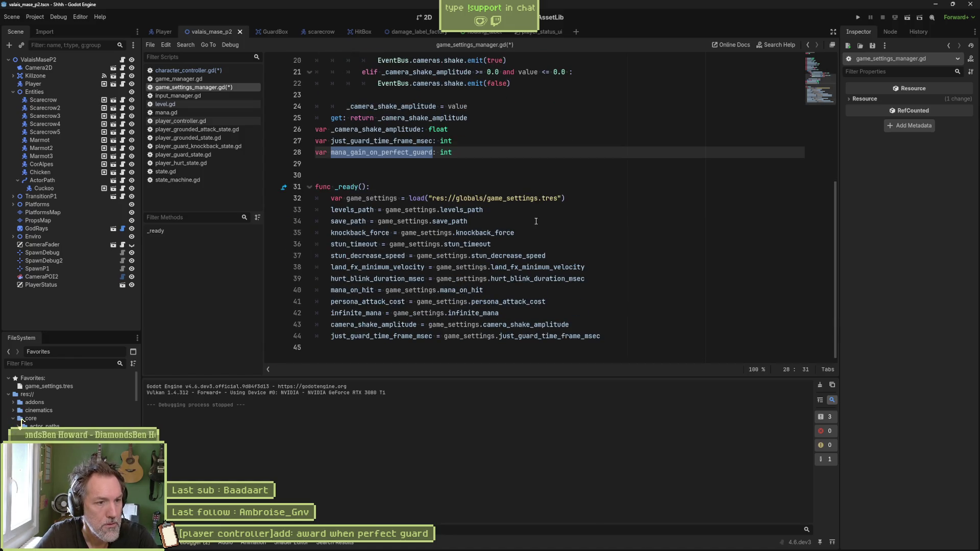
Duplicate the just_guard_time_frame_msec load line in _ready and rename both identifiers to mana_gain_on_perfect_guard
left_click(615, 335)
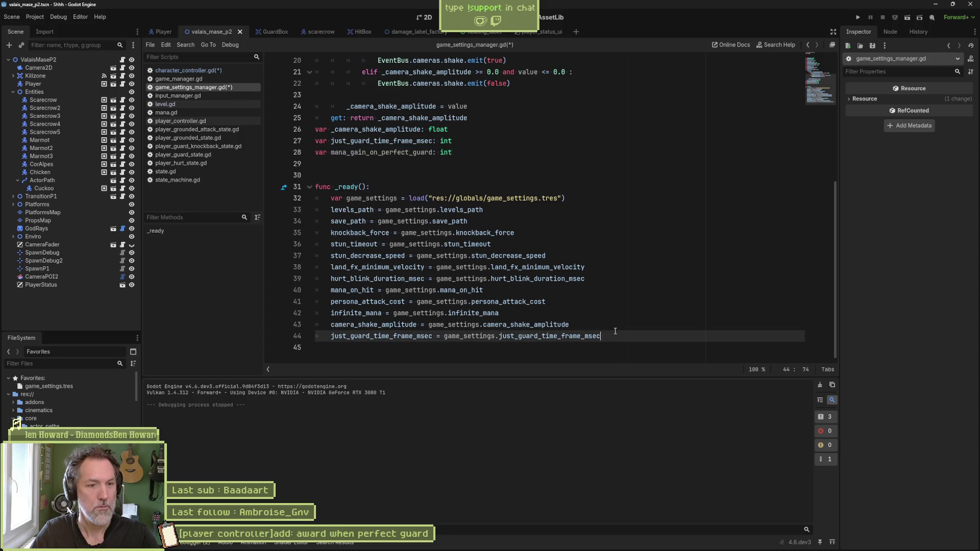
key("shift+Up")
key("ctrl+shift+d")
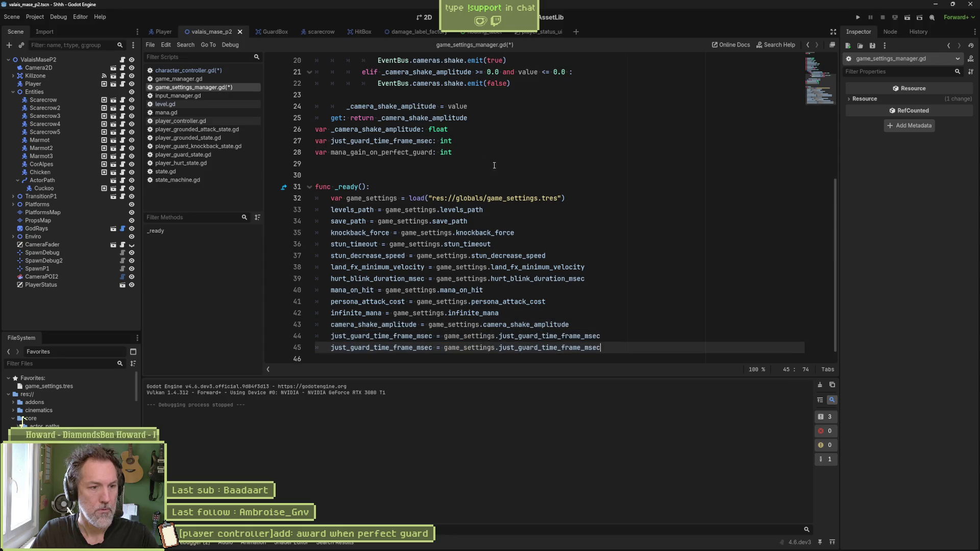
double_click(359, 151)
scroll(388, 245, "down", 1)
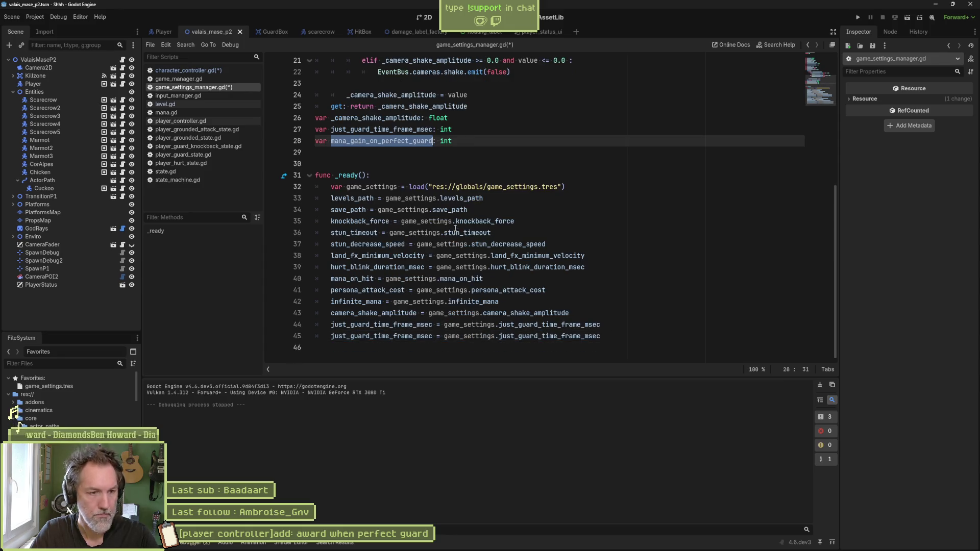
double_click(414, 338)
key("ctrl+v")
double_click(522, 337)
key("ctrl+v")
scroll(485, 337, "up", 1)
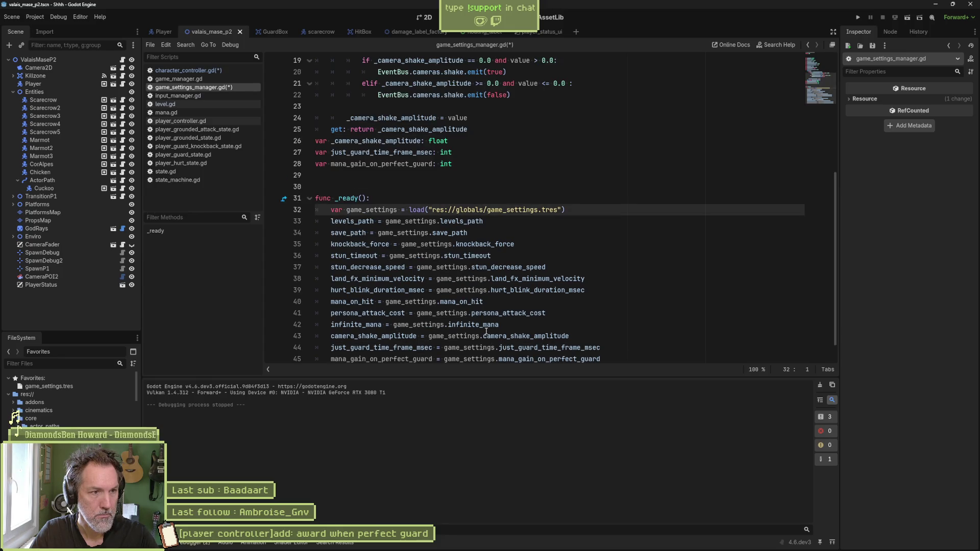
key("shift+alt+o")
In game_settings.gd, duplicate the just_guard_time_frame_msec export with its default changed to 50
type("game")
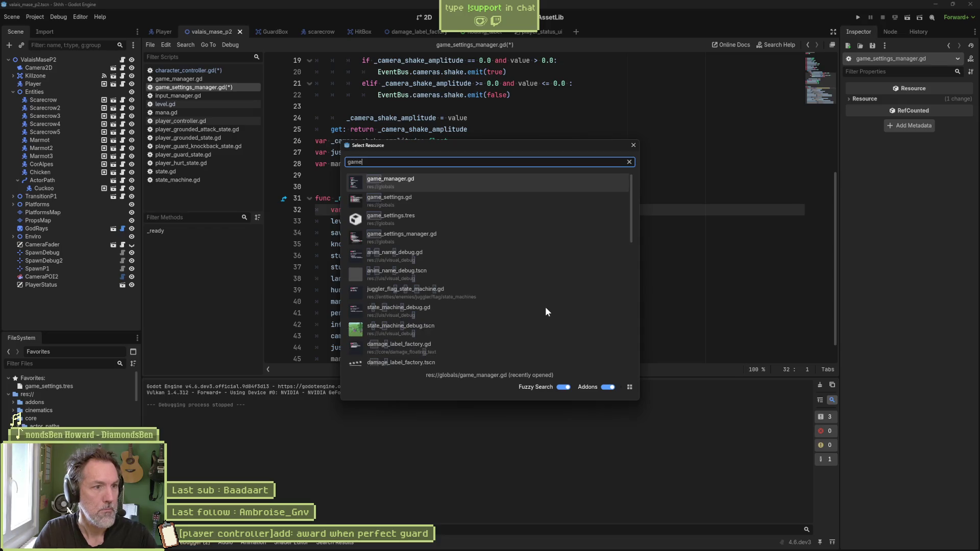
key("Down")
key("Return")
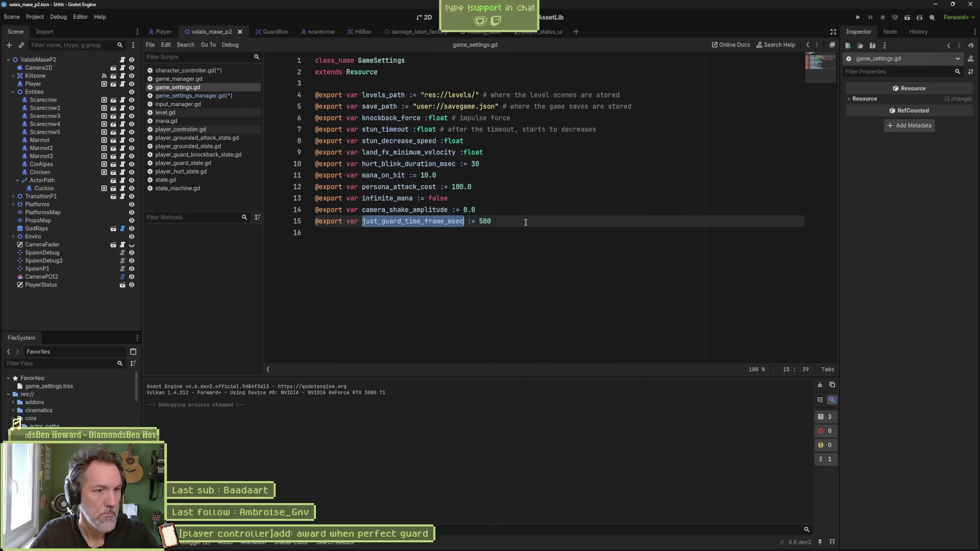
left_click_drag(525, 222, 525, 211)
key("ctrl+shift+d")
key("BackSpace")
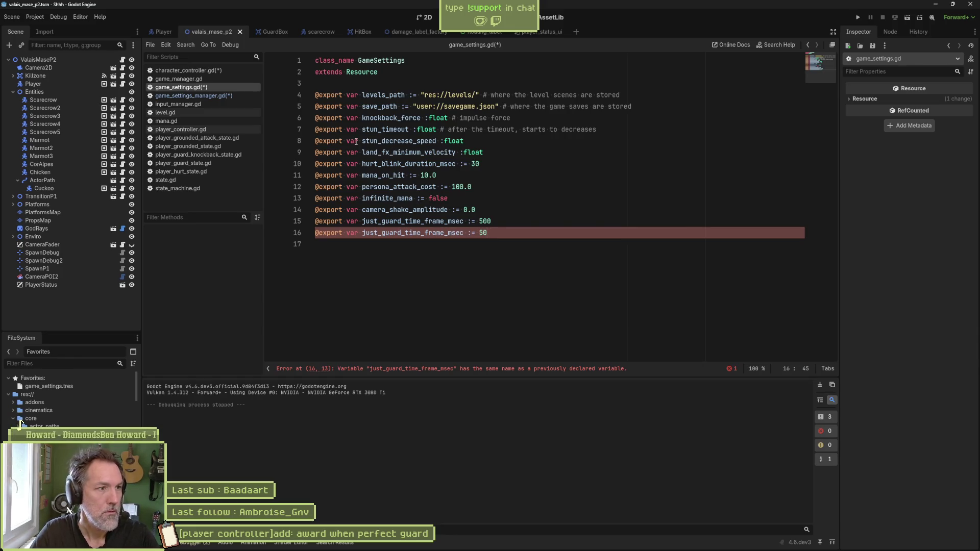
Rename the duplicated export to mana_gain_on_perfect_guard, save all scripts, and reopen character_controller.gd
left_click(243, 96)
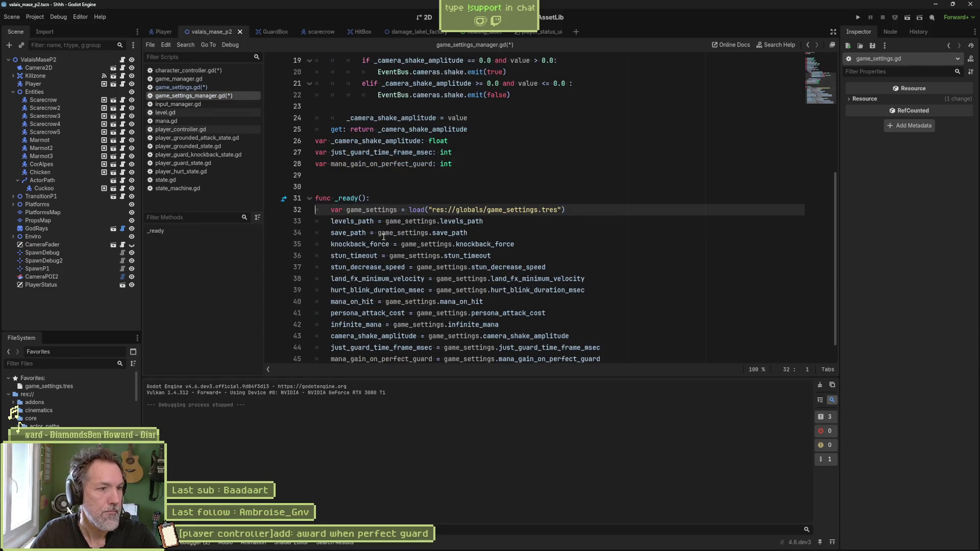
double_click(403, 164)
left_click(181, 88)
double_click(418, 232)
key("ctrl+v")
left_click(210, 96)
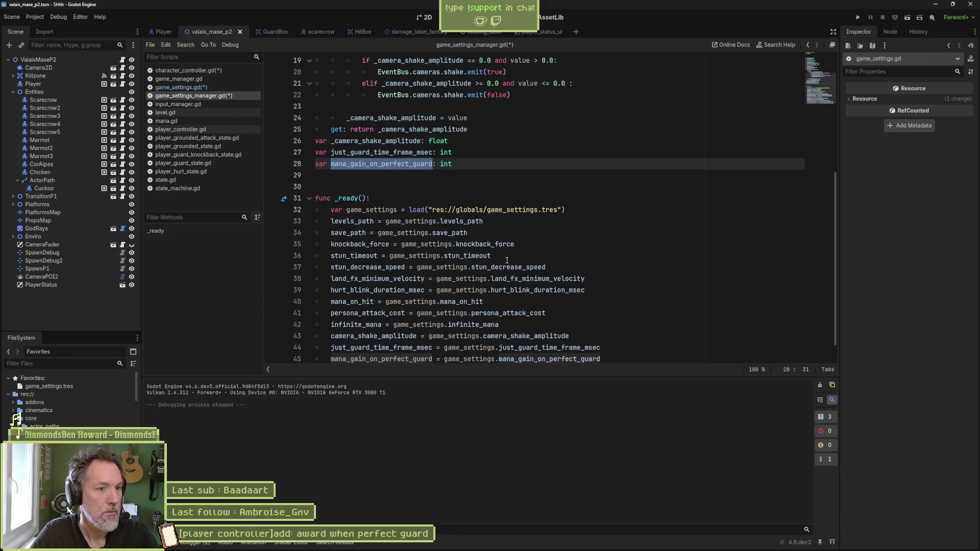
key("ctrl+s")
scroll(451, 341, "down", 1)
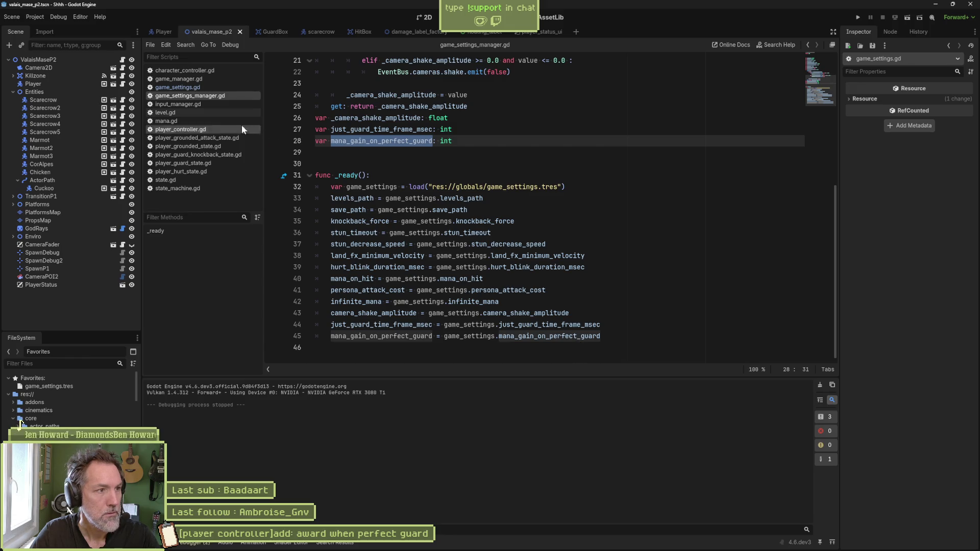
left_click(206, 70)
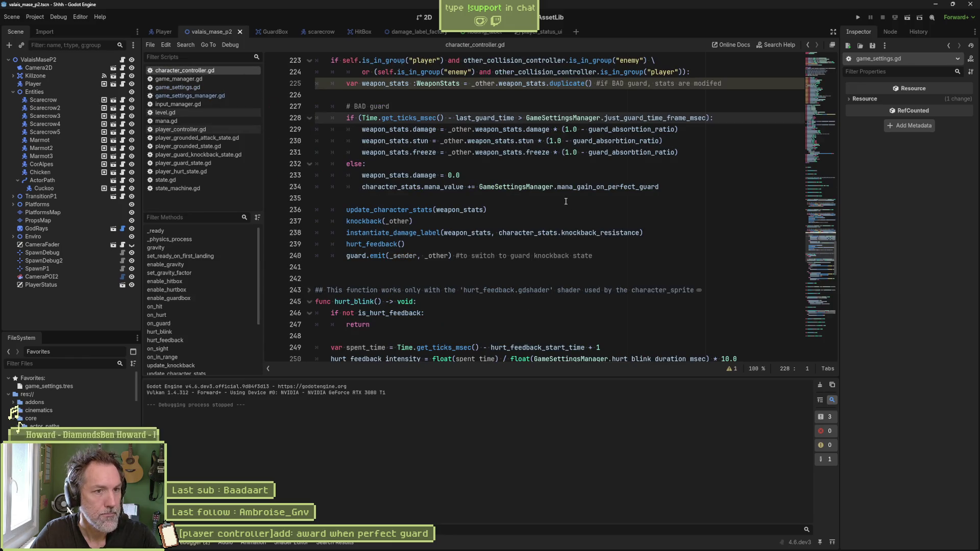
left_click(565, 247)
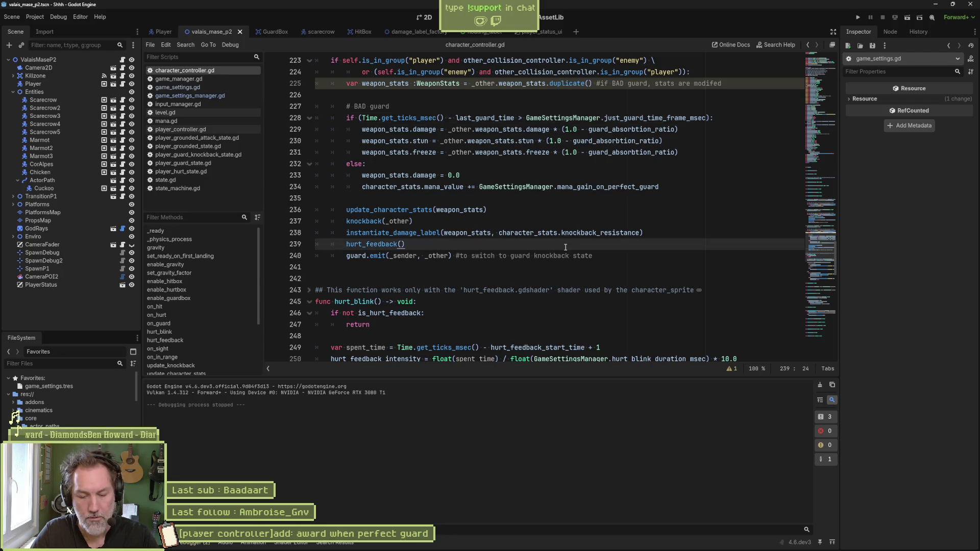
key("F6")
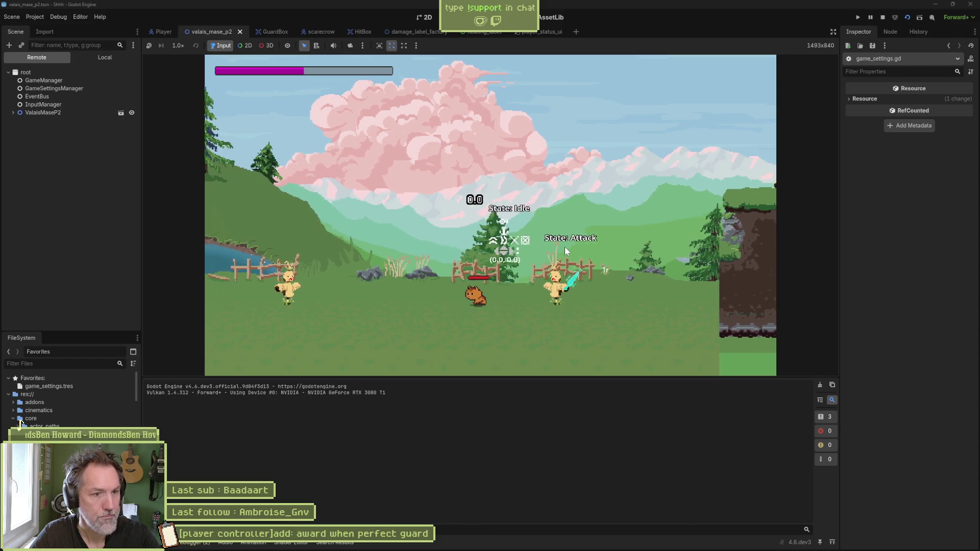
key("F8")
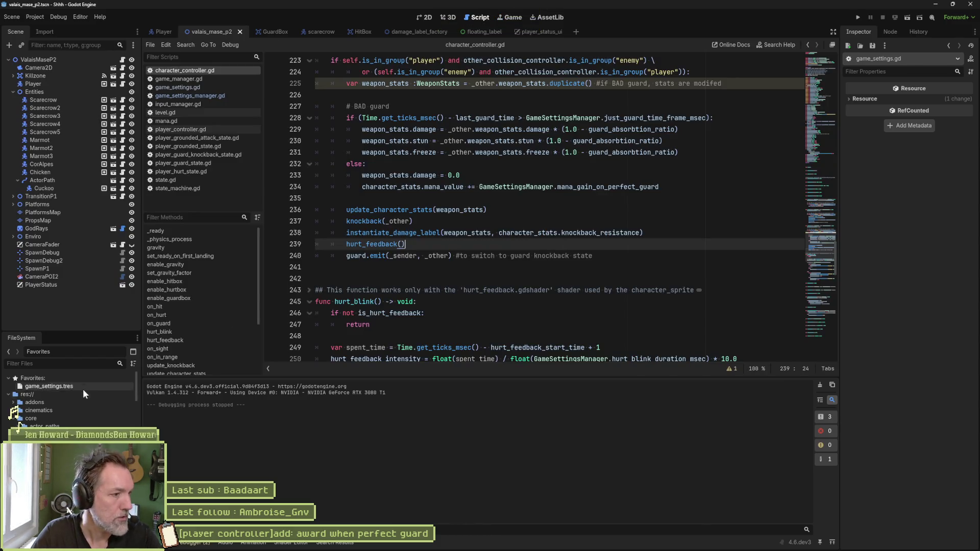
double_click(63, 388)
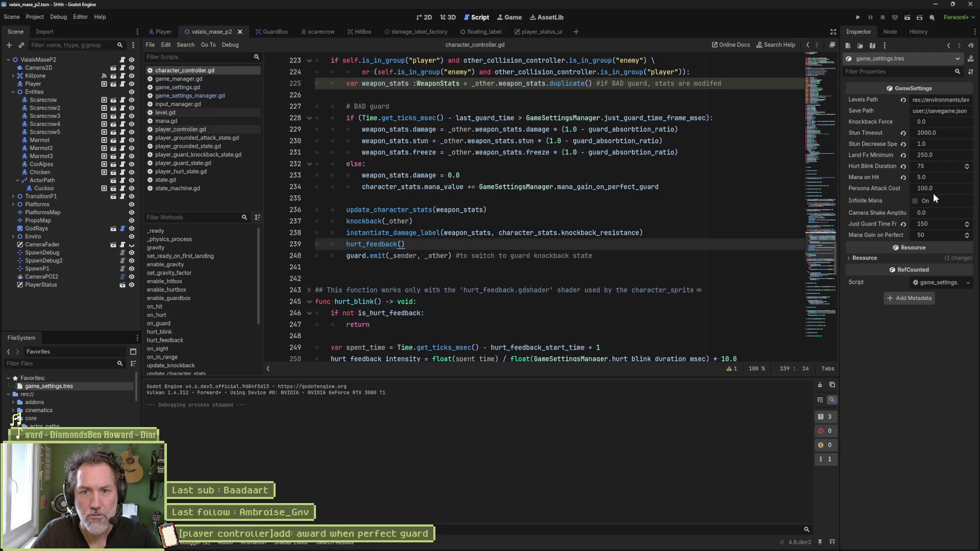
Set Mana Gain on Perfect Guard in game_settings.tres to 100
left_click(935, 233)
type("100")
key("Return")
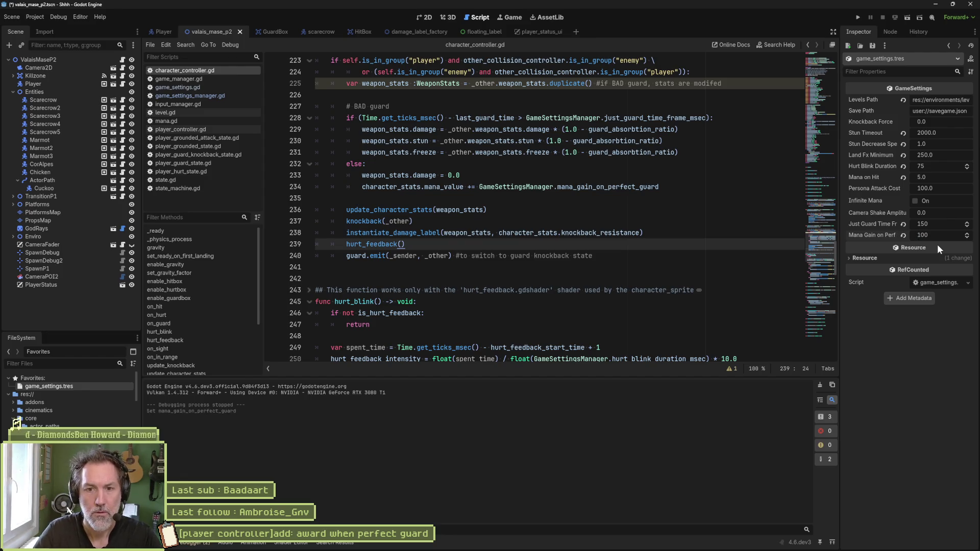
Run the scene, perfect-guard the scarecrow's attack, then spend the gained mana on the cat persona attack
key("F6")
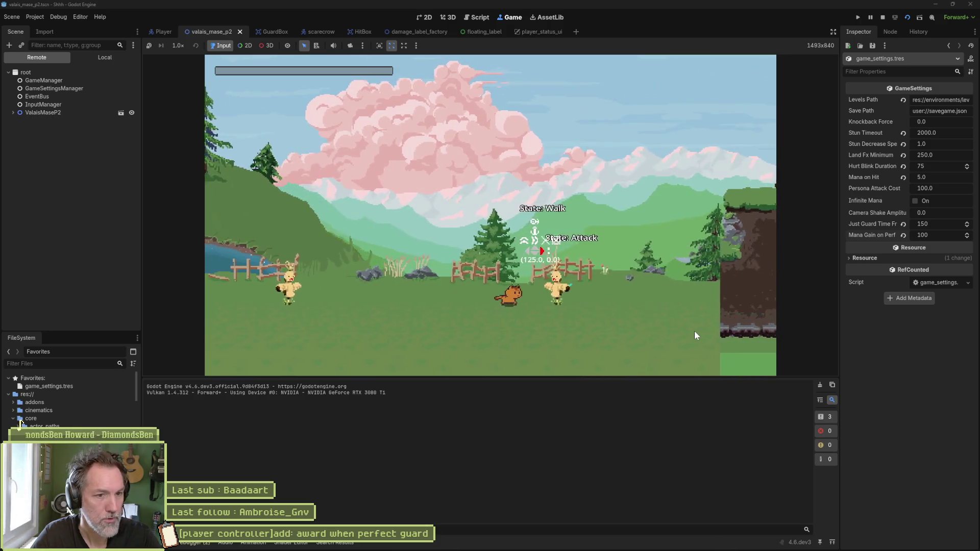
key("shift")
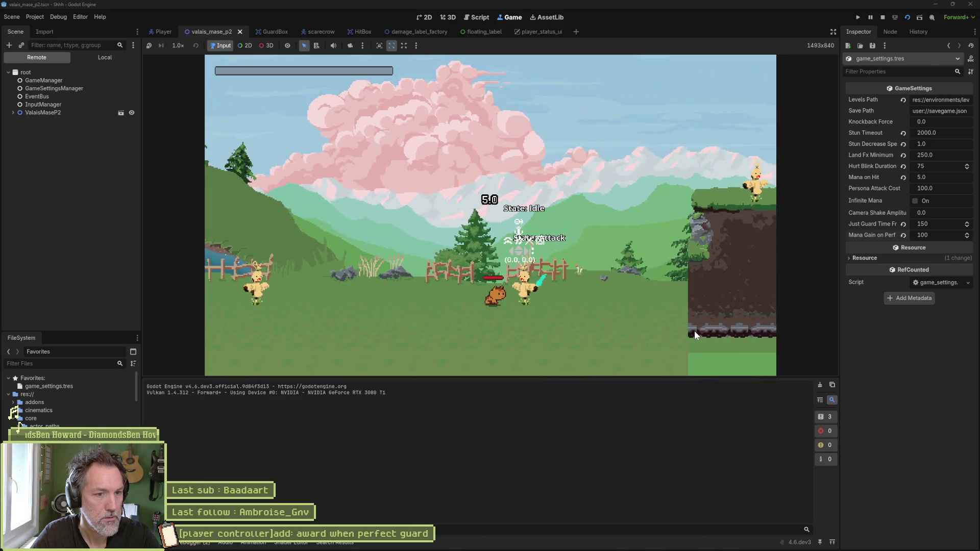
key("e")
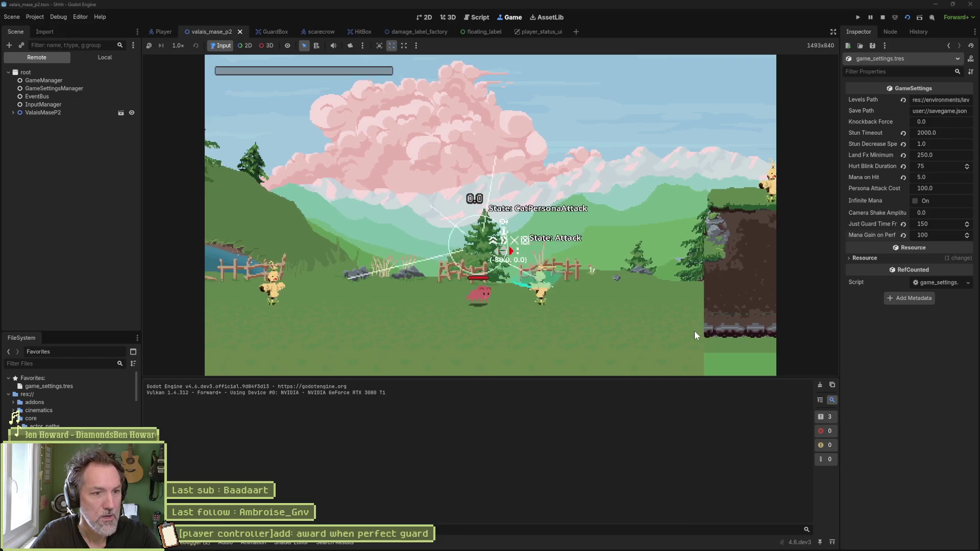
key("F8")
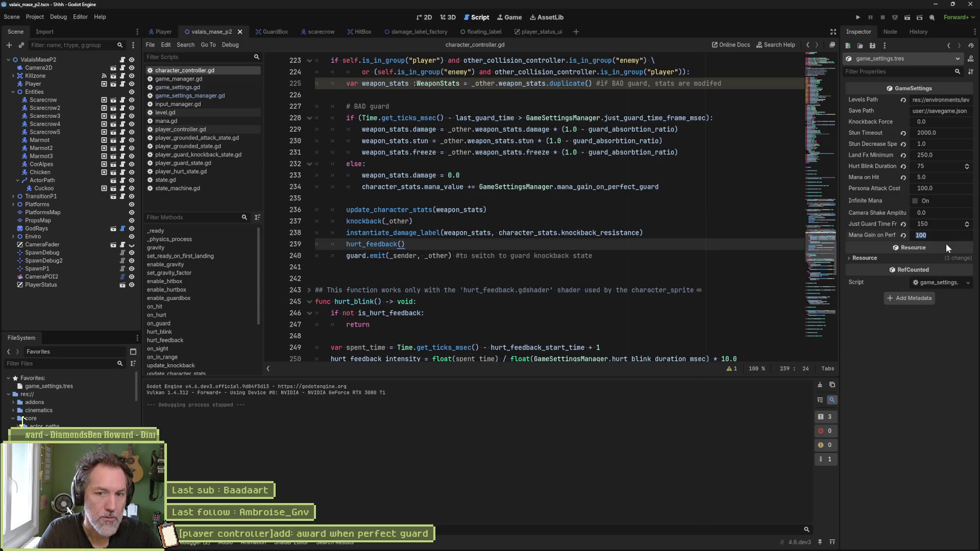
type("10")
key("Return")
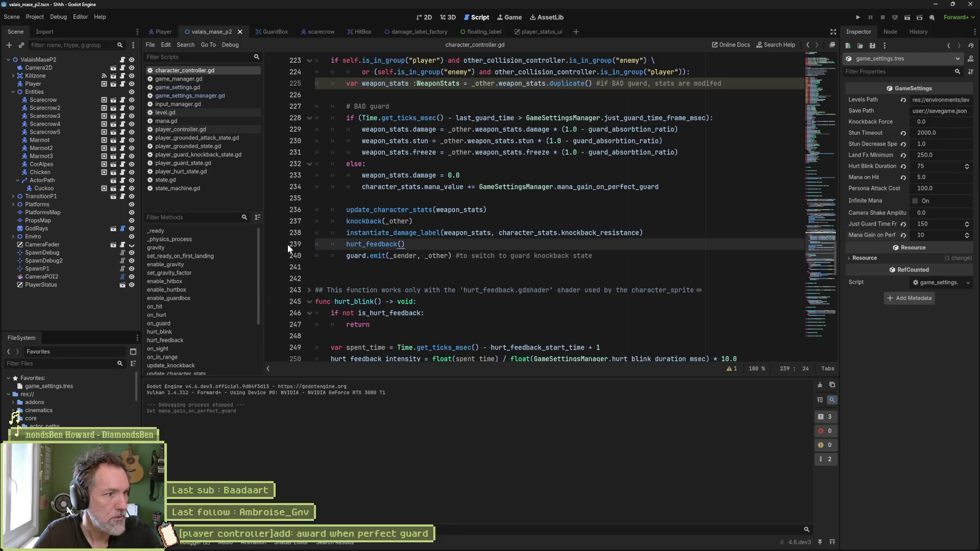
Change just_guard_time_frame_msec from 500 to 150 in game_settings.gd and save it
left_click(204, 82)
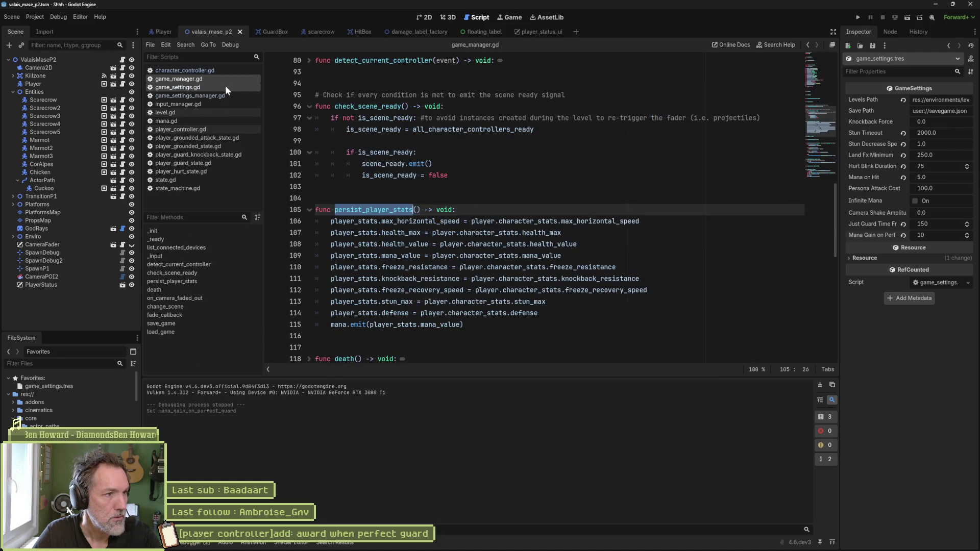
left_click(225, 86)
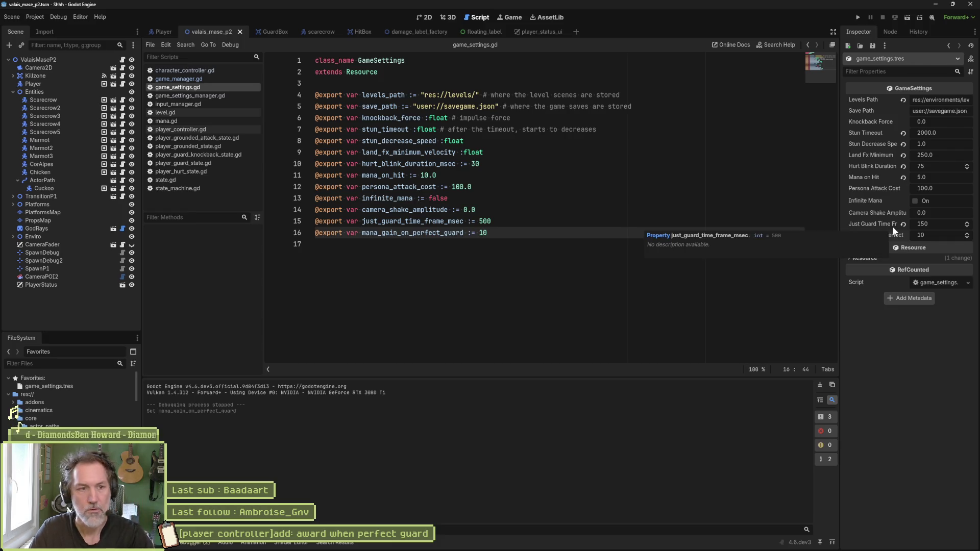
double_click(485, 221)
type("150")
key("ctrl+s")
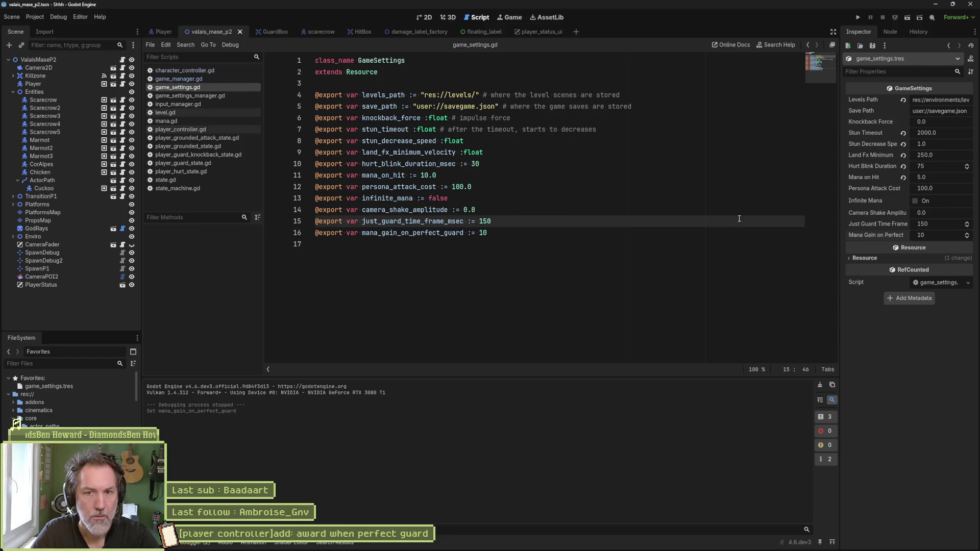
Close game_settings.gd and bring up the Asana board with the perfect-guard task
key("ctrl+w")
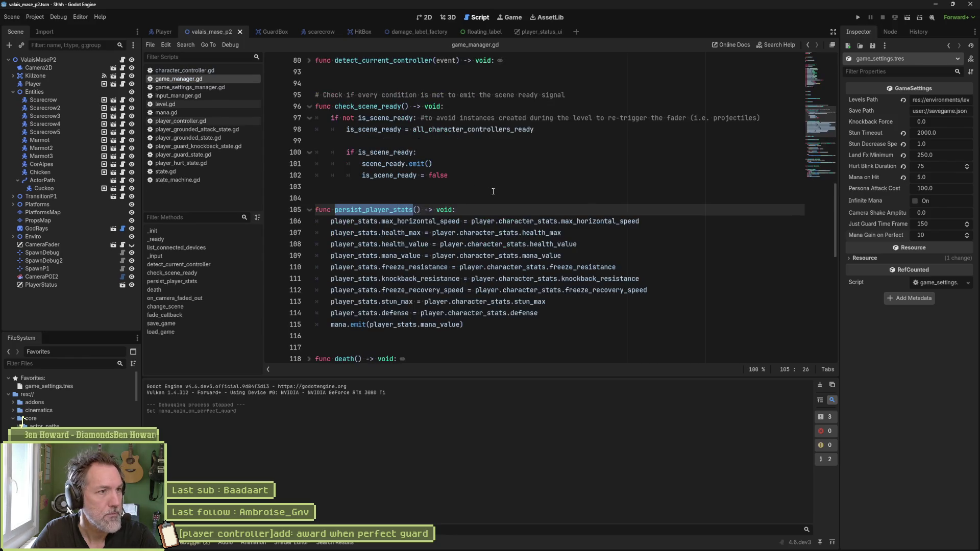
left_click(493, 191)
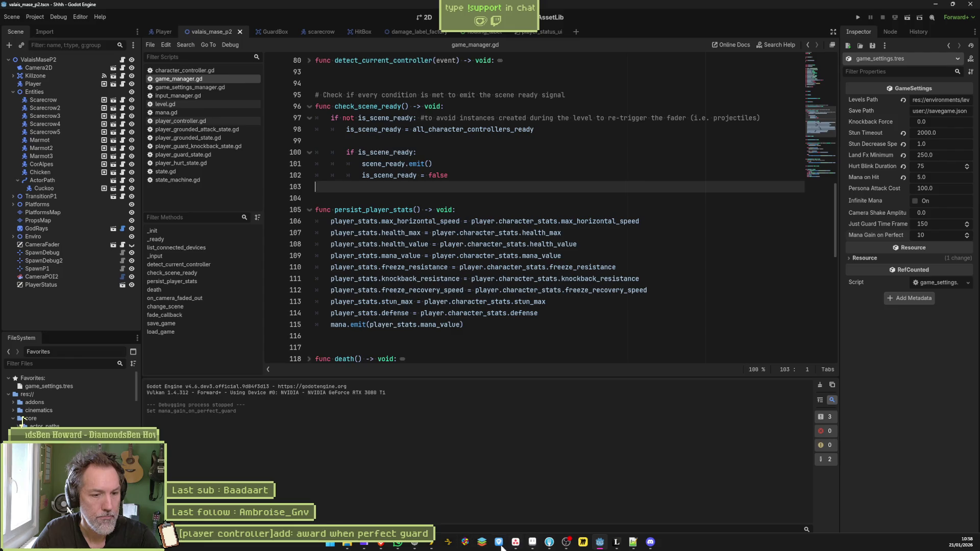
left_click(516, 544)
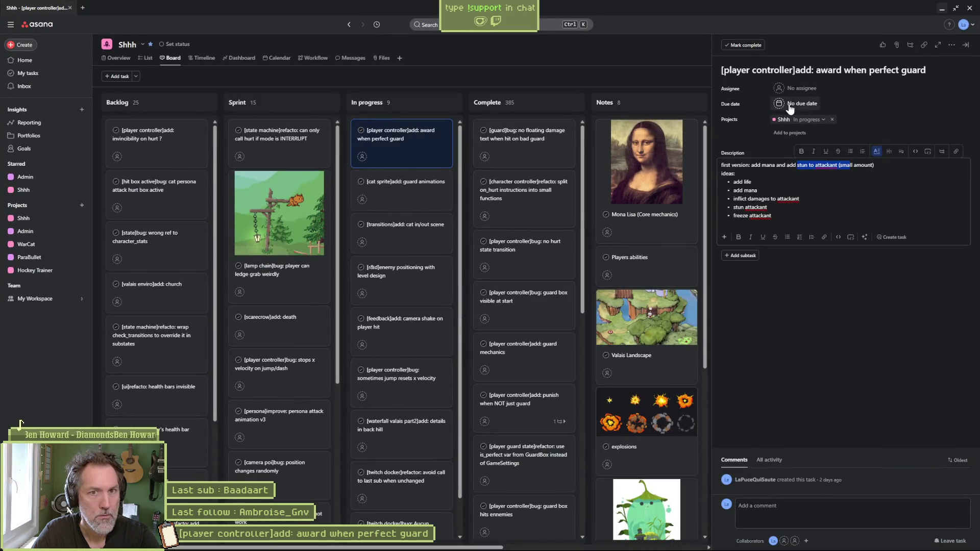
left_click(940, 10)
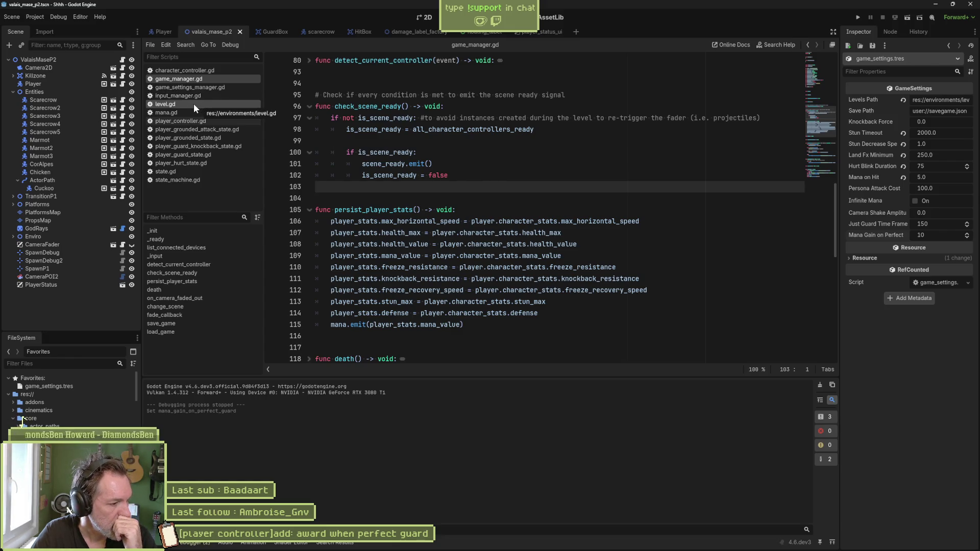
left_click(183, 72)
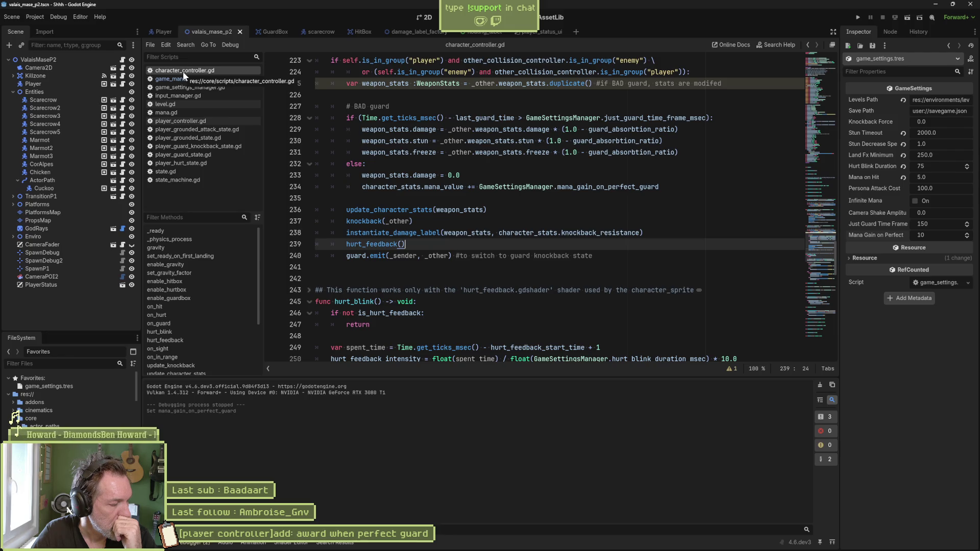
Open the scarecrow scene's HitPerfectGuard state script, then go back to character_controller.gd
left_click(312, 32)
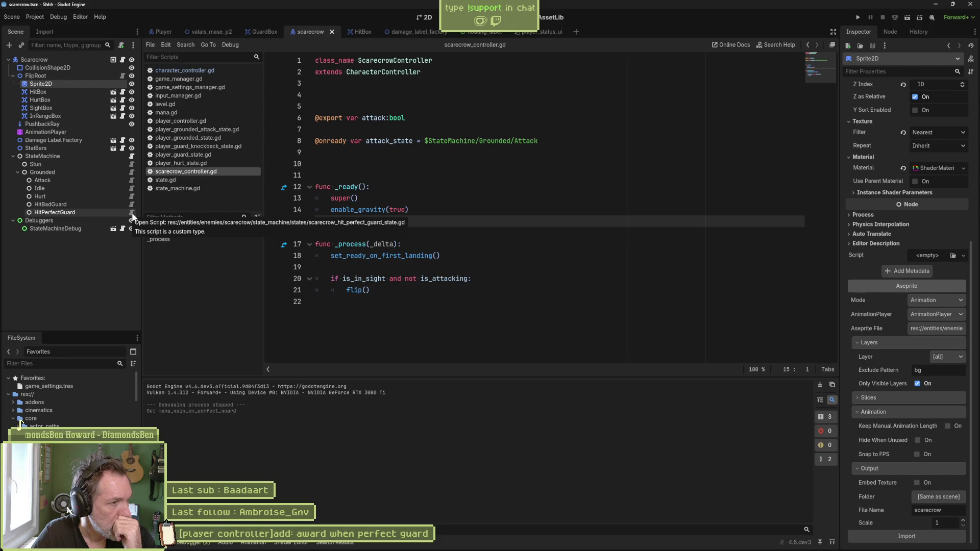
left_click(131, 214)
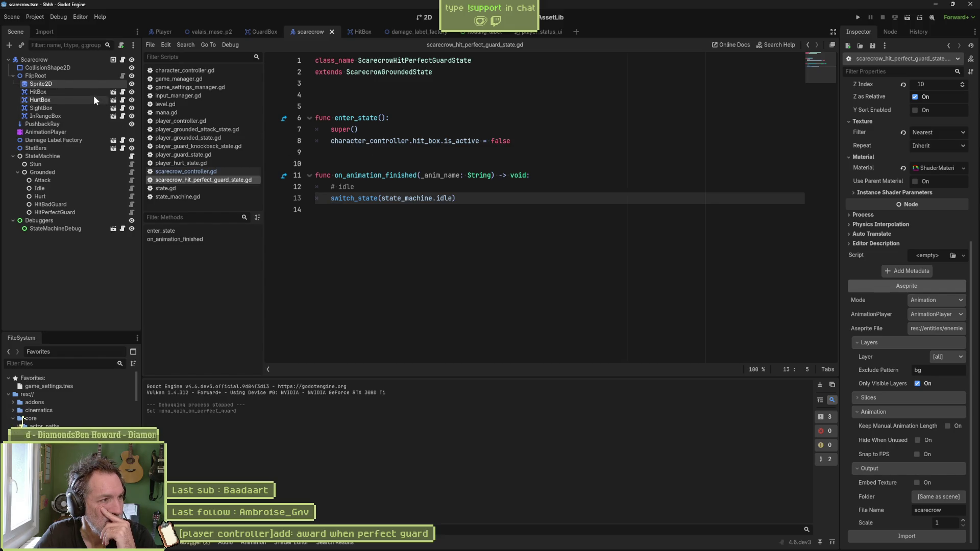
left_click(205, 71)
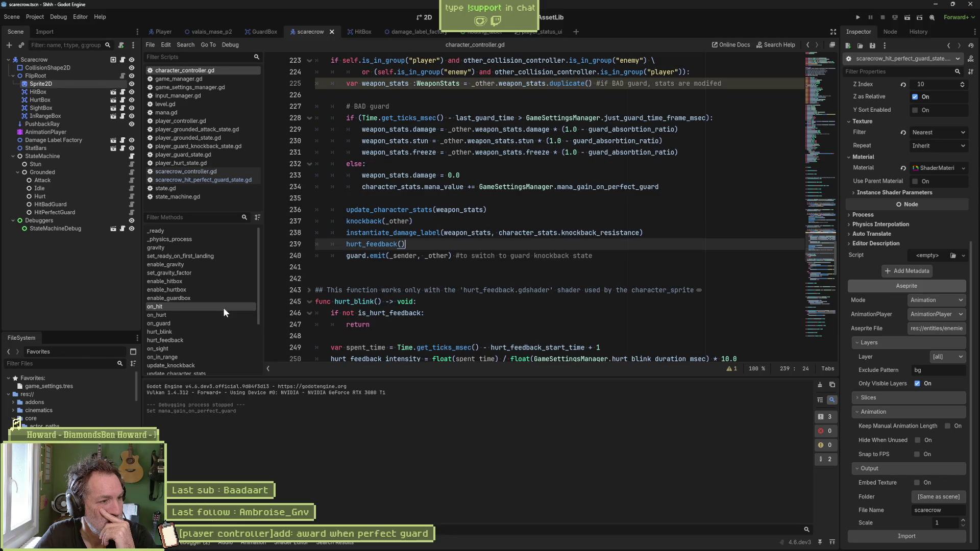
Check on_hit's hit.emit line in character_controller.gd against state_machine.gd's on_hit, then open hit_box.gd
left_click(223, 307)
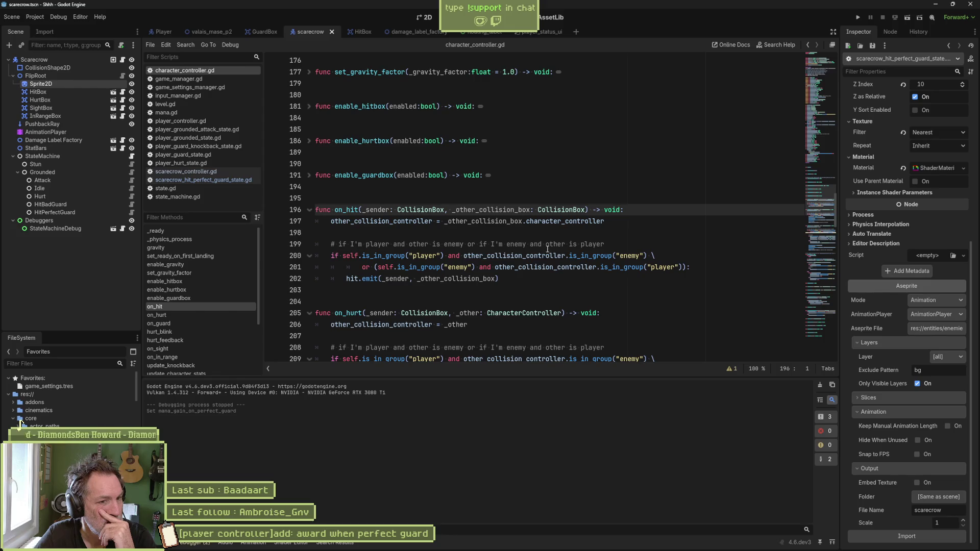
left_click_drag(346, 278, 503, 277)
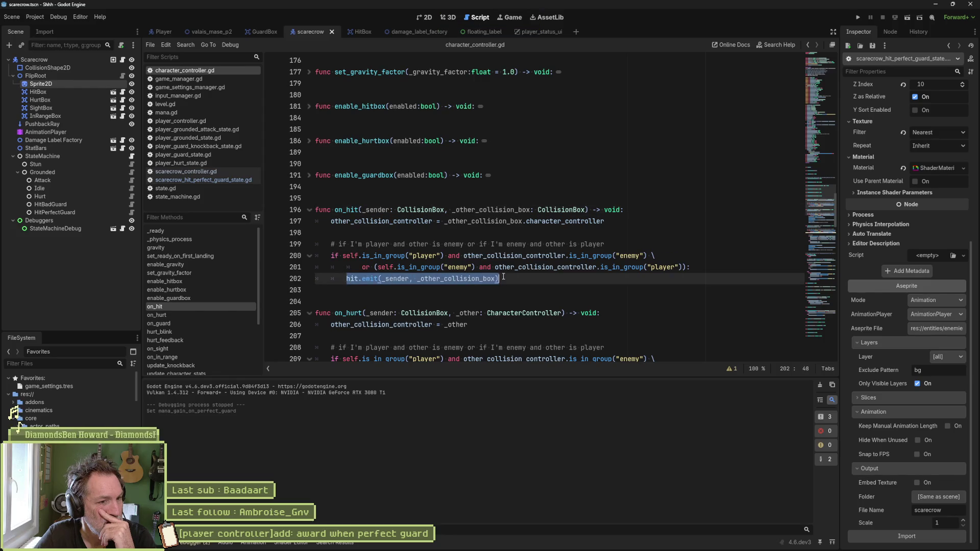
left_click(194, 197)
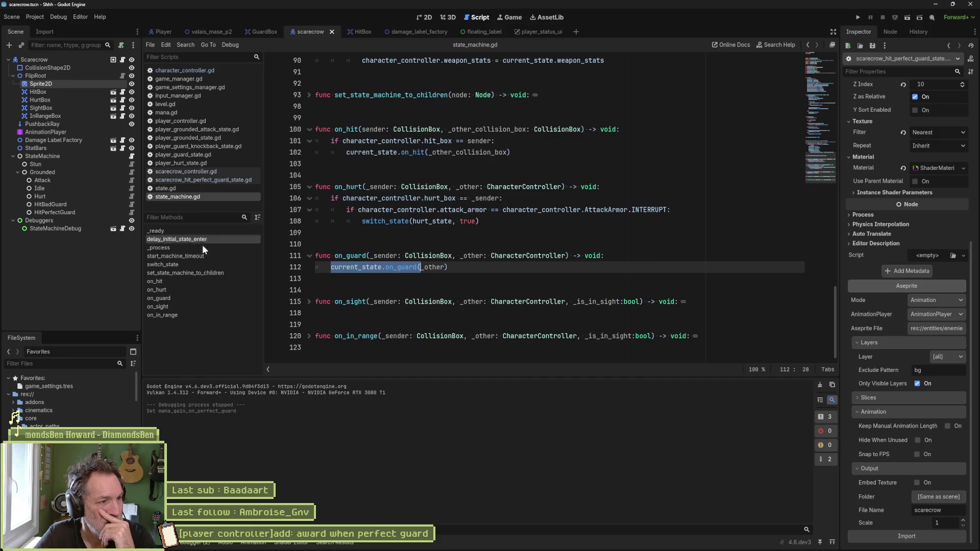
left_click(204, 281)
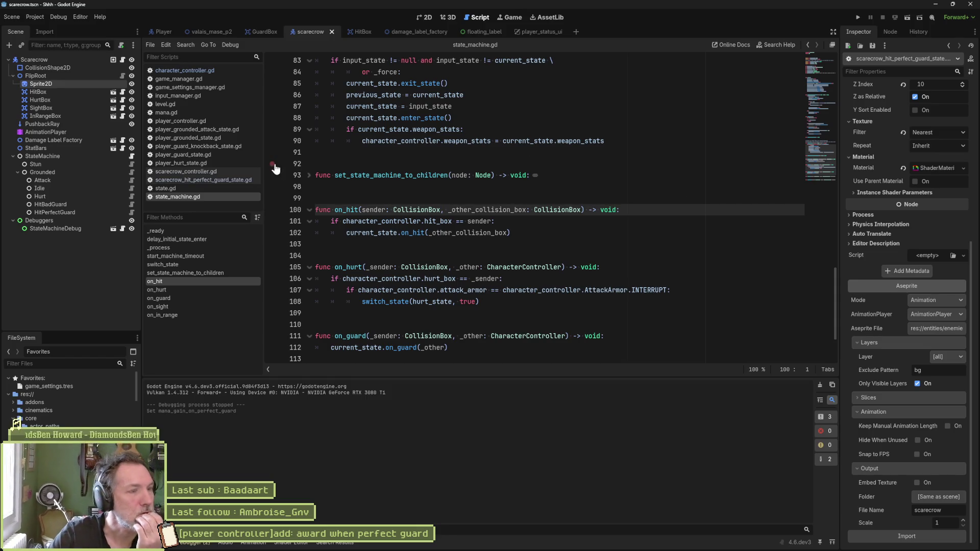
left_click(215, 73)
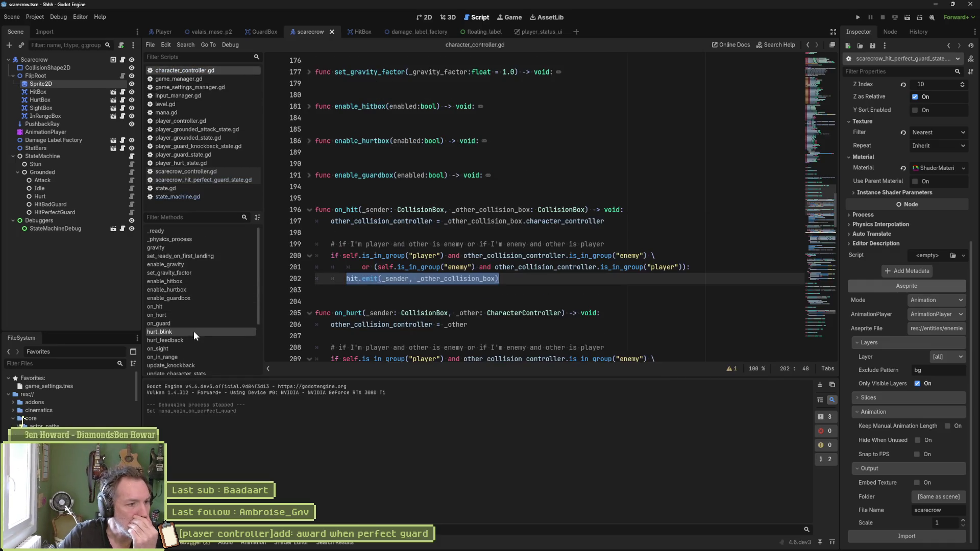
left_click(199, 306)
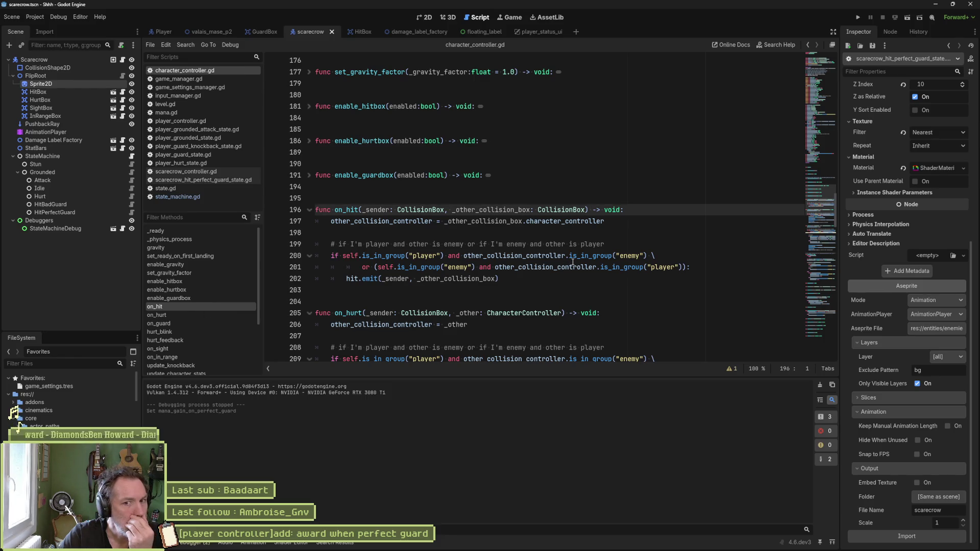
mouse_move(572, 261)
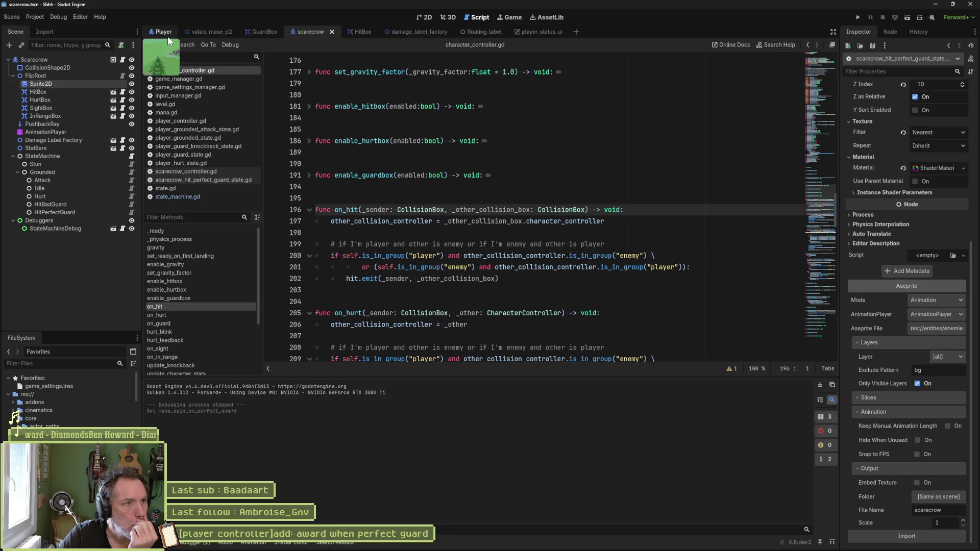
left_click(123, 93)
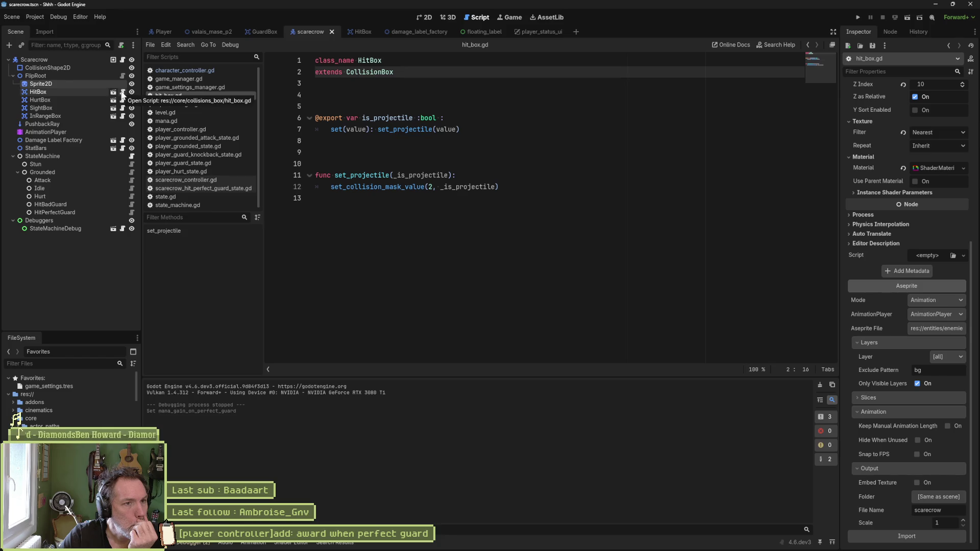
Enable collision mask layer 7 on the scarecrow's HitBox and open the parent collision_box.gd
left_click(87, 92)
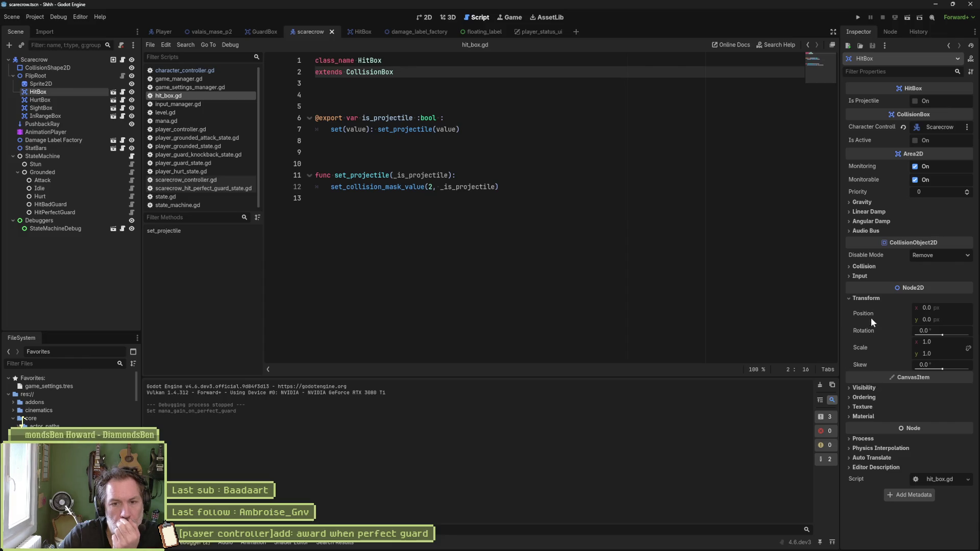
left_click(864, 266)
left_click(875, 331)
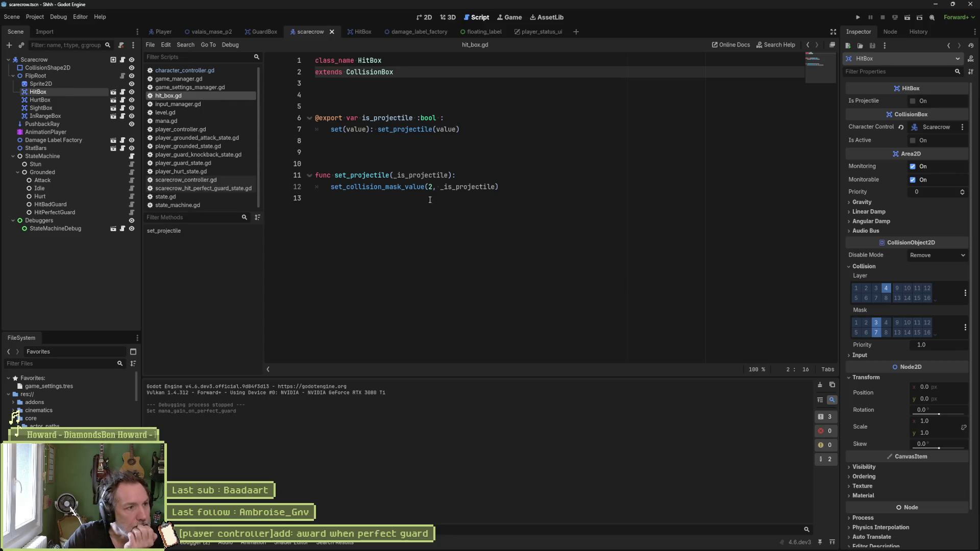
left_click(381, 96)
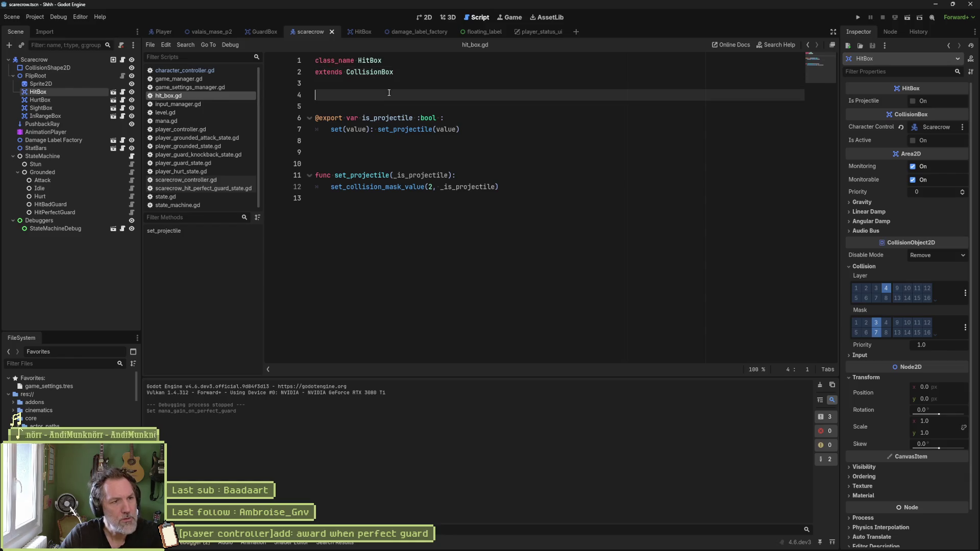
left_click(374, 72, "ctrl")
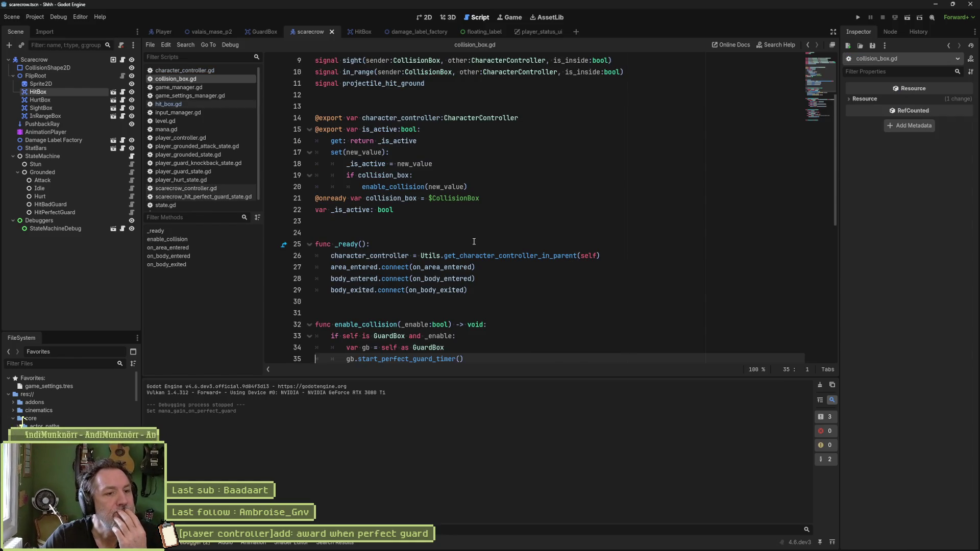
Find the start_perfect_guard_timer call in enable_collision and jump to its definition in guard_box.gd
scroll(473, 242, "down", 2)
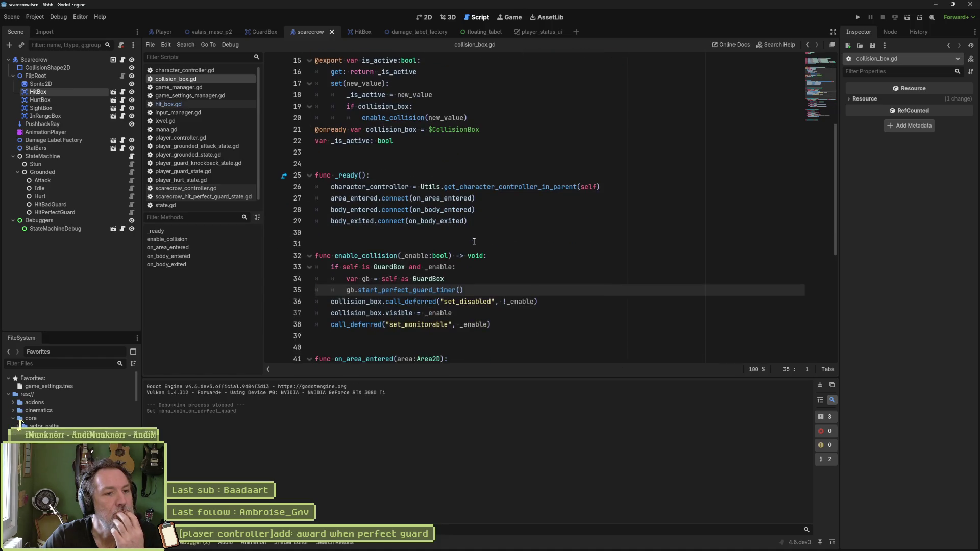
scroll(473, 242, "down", 1)
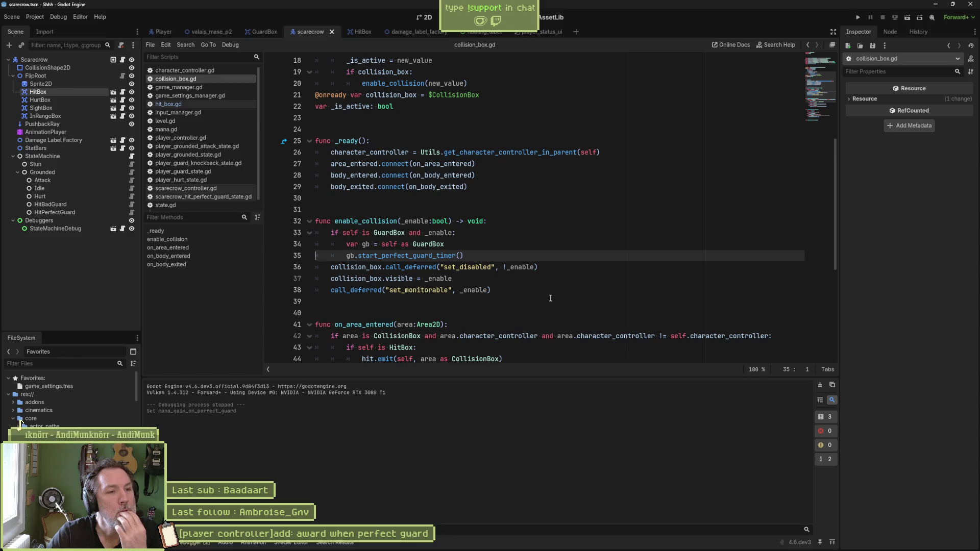
double_click(378, 220)
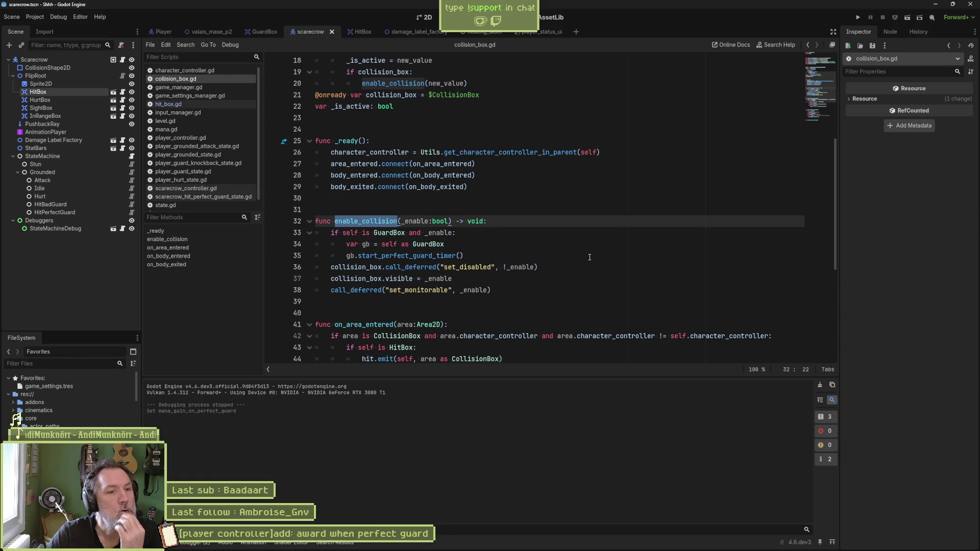
double_click(434, 256)
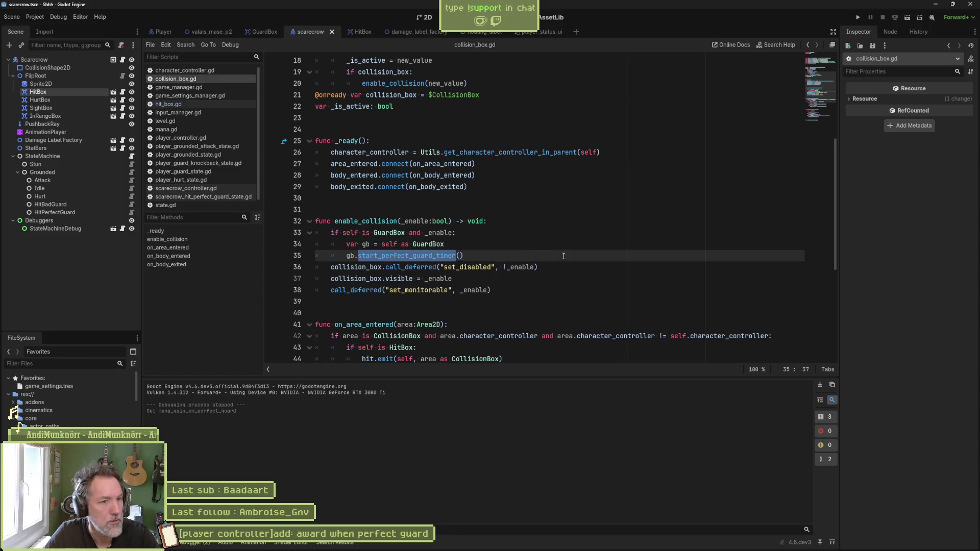
left_click(415, 256, "ctrl")
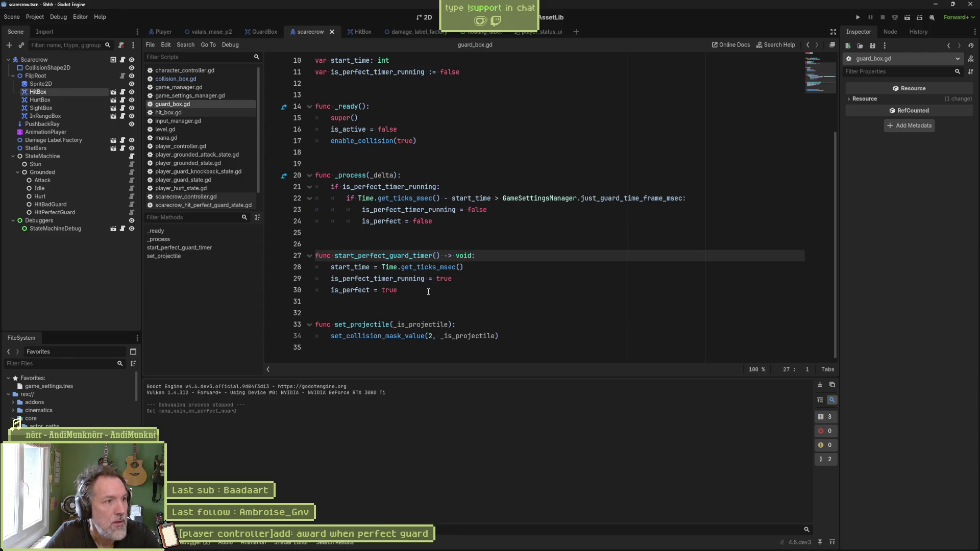
double_click(350, 290)
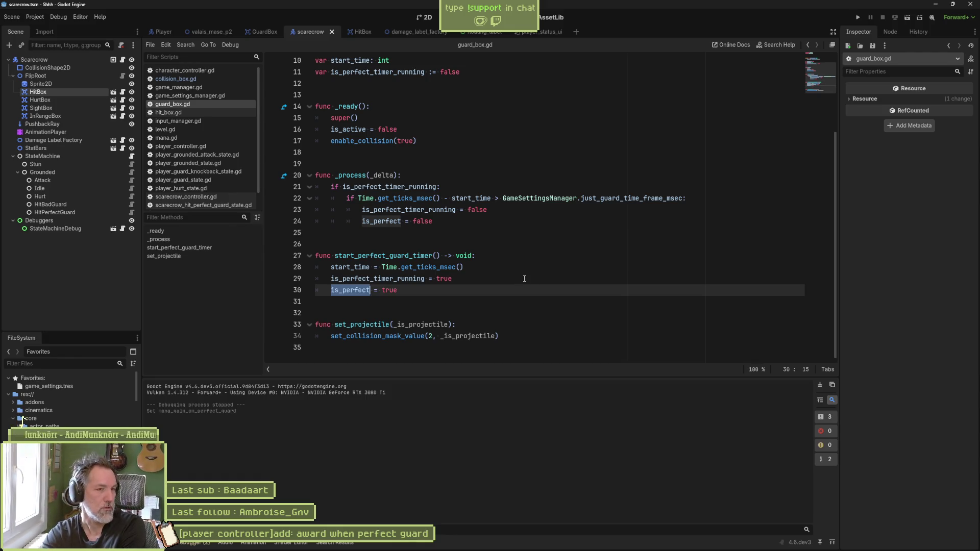
Highlight the perfect-guard timer reset code in guard_box.gd's _process, then open character_controller.gd
left_click(466, 209)
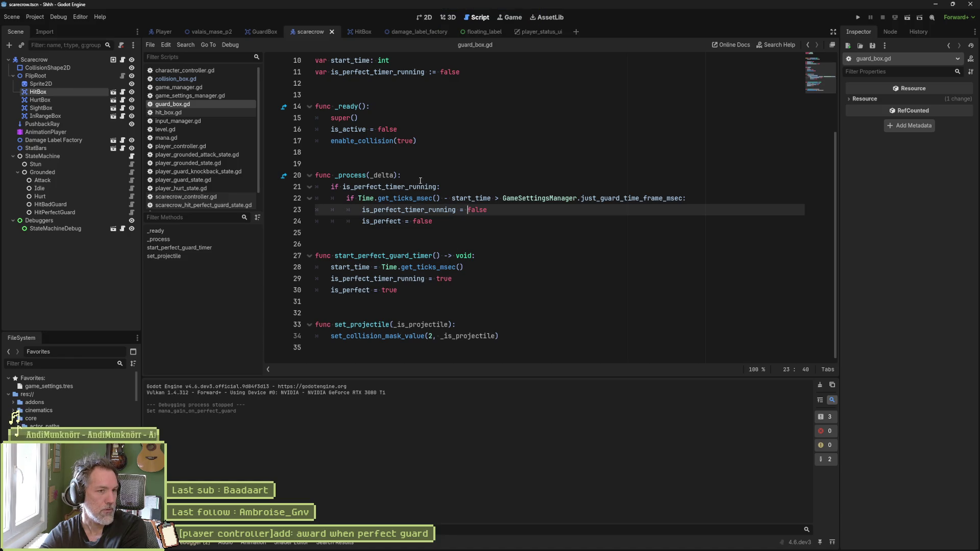
left_click_drag(420, 176, 429, 199)
left_click(426, 278)
mouse_move(455, 284)
left_mouse_down()
mouse_move(317, 106)
mouse_move(419, 198)
left_mouse_up()
left_click(475, 221)
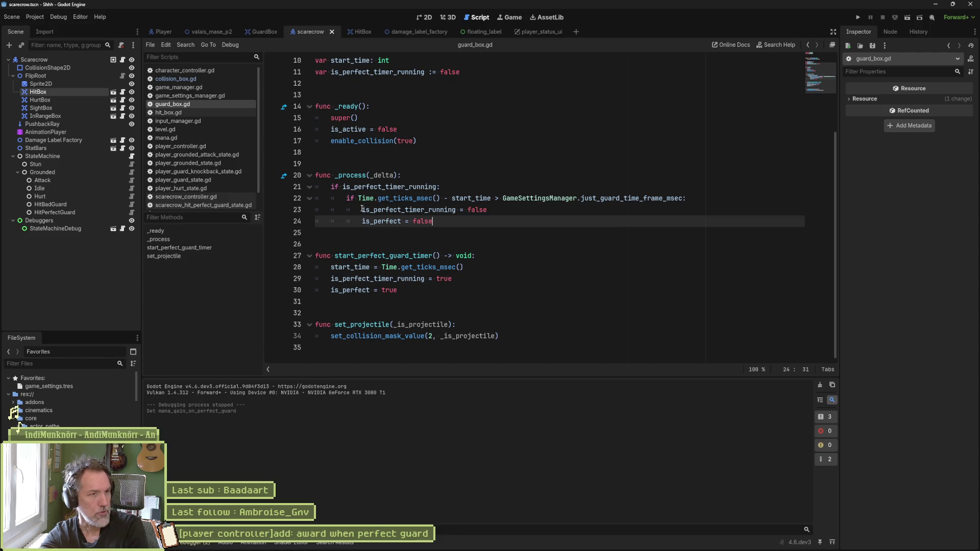
left_click(193, 71)
Jump to on_hit in character_controller.gd and select the hit signal emitted on line 202
left_click(171, 307)
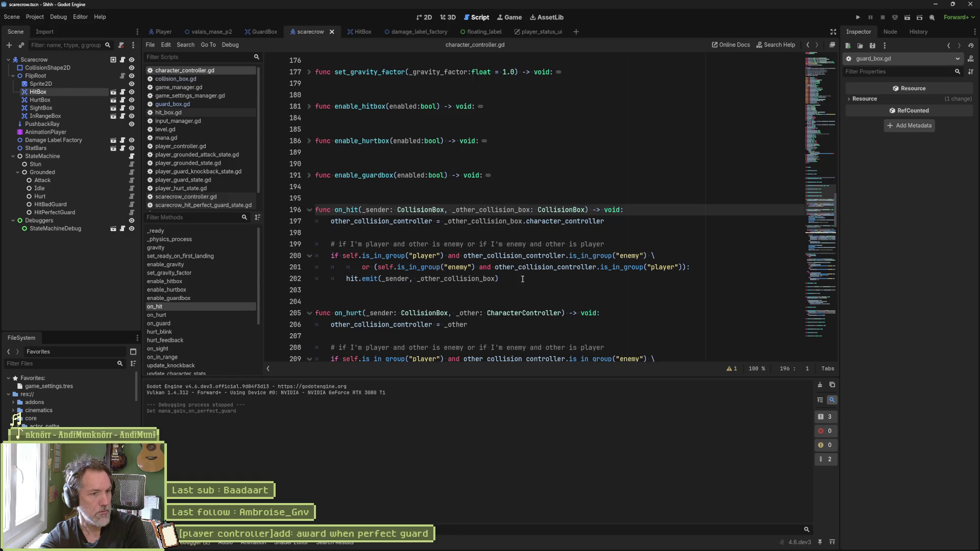
mouse_move(522, 273)
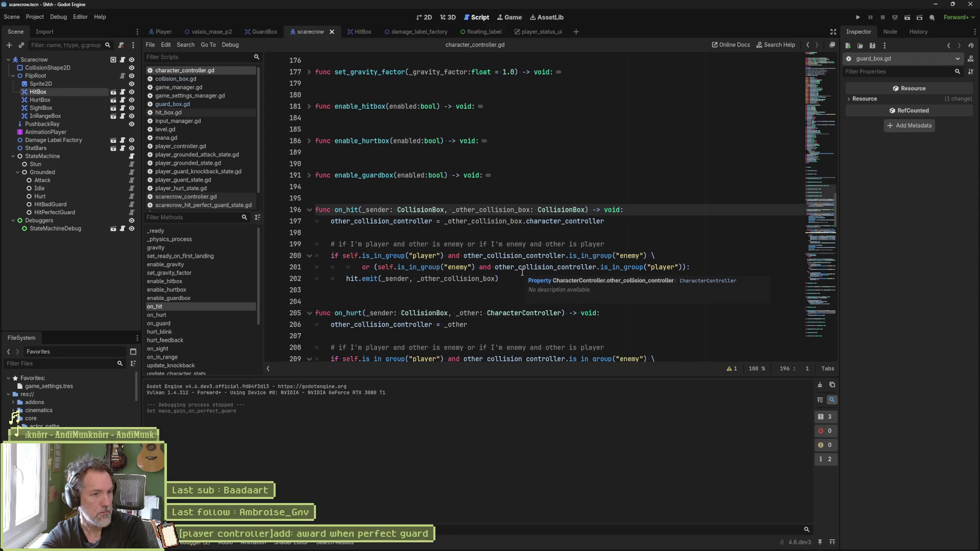
left_click(346, 279)
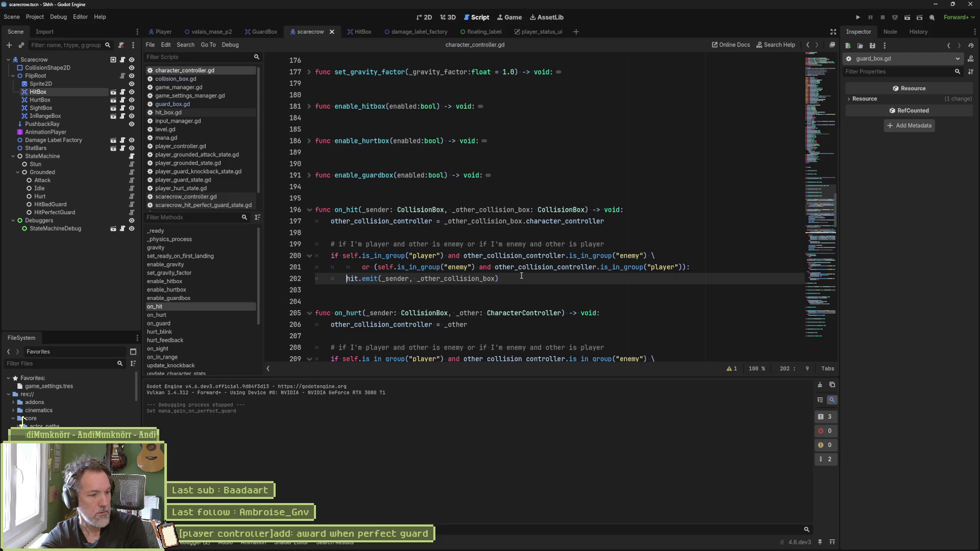
double_click(353, 279)
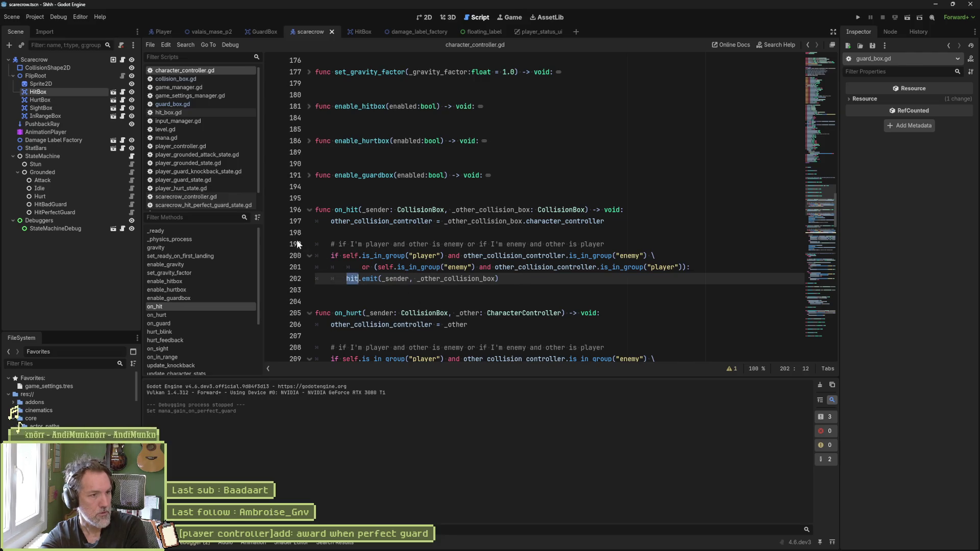
scroll(207, 198, "down", 2)
Open state_machine.gd, then the scarecrow attack state script
left_click(199, 204)
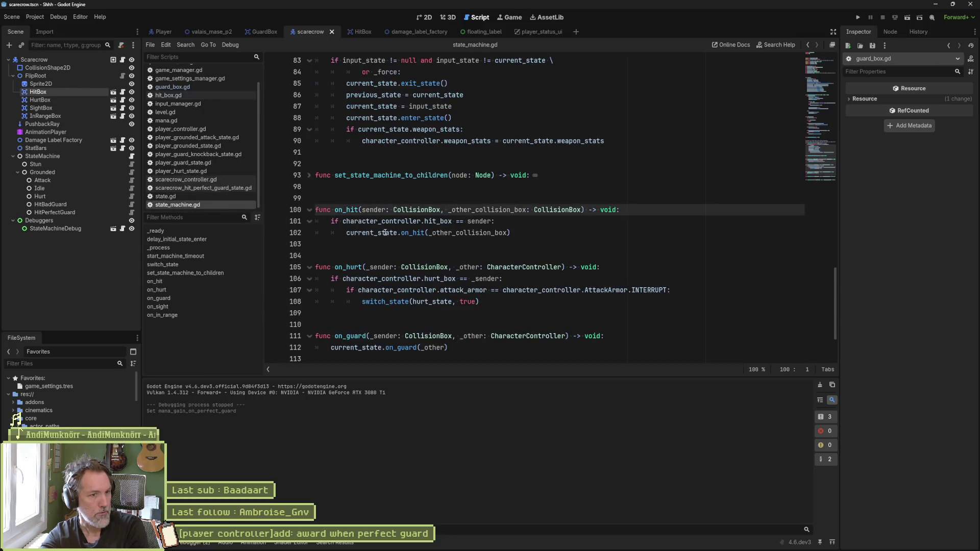
mouse_move(412, 235)
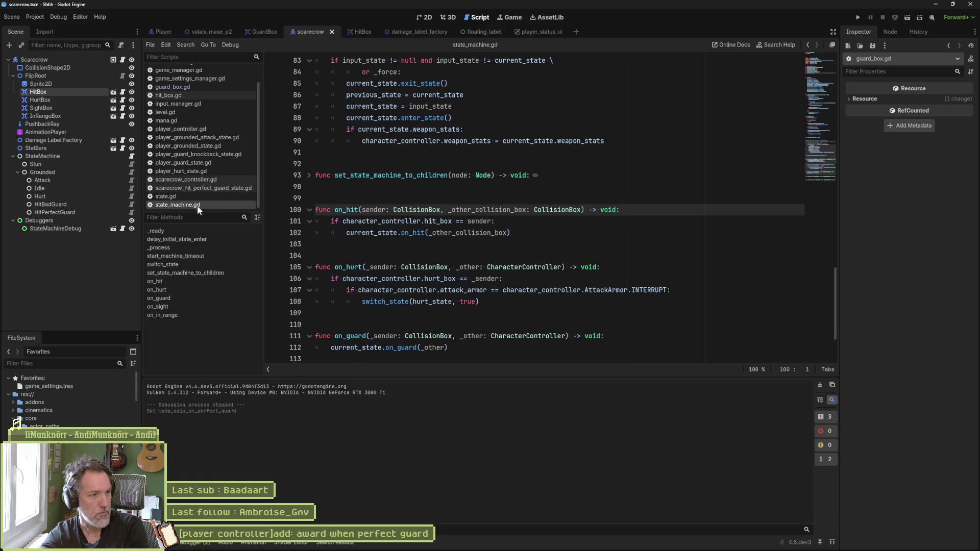
left_click(130, 180)
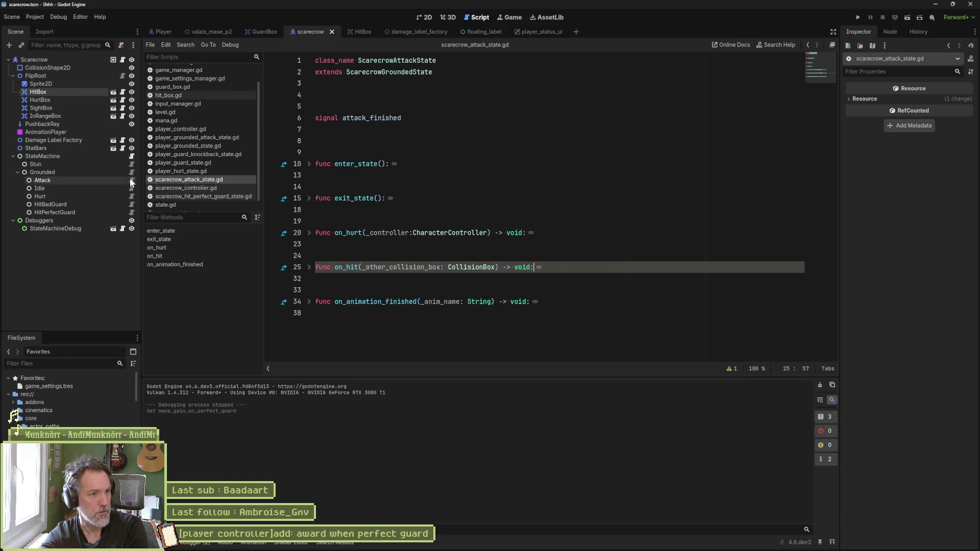
Delete the unused 'var gb' line 27 from on_hit in scarecrow_attack_state.gd, then switch to valais_mase_p2
left_click(309, 267)
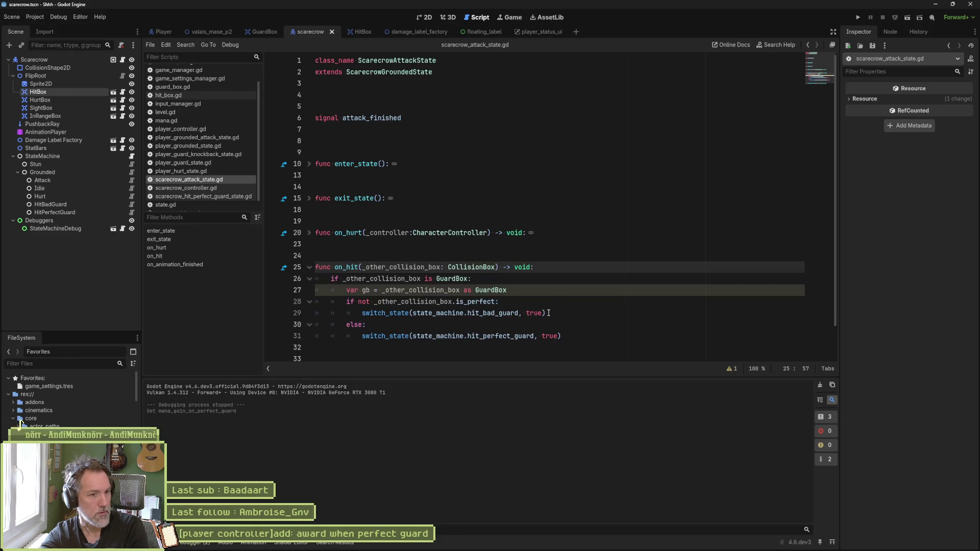
left_click(511, 290)
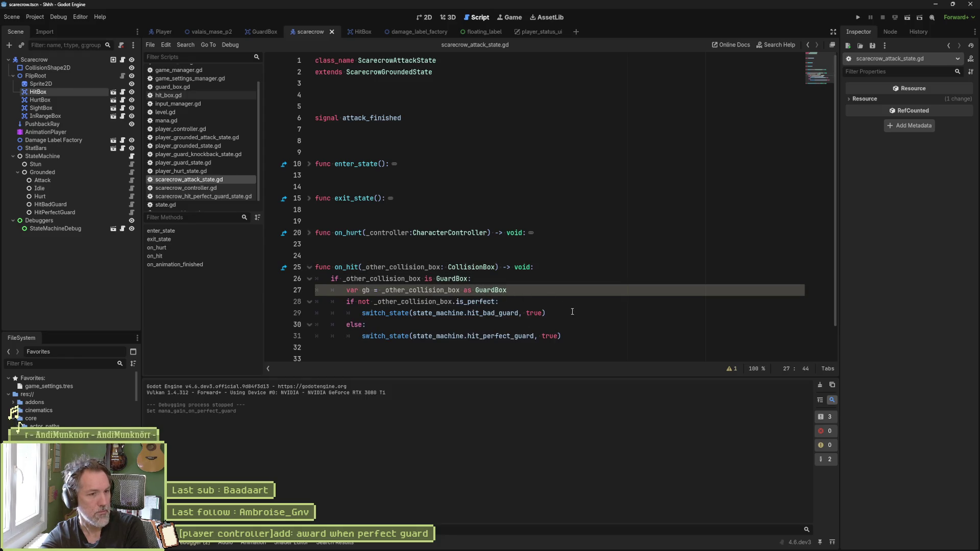
scroll(574, 309, "down", 1)
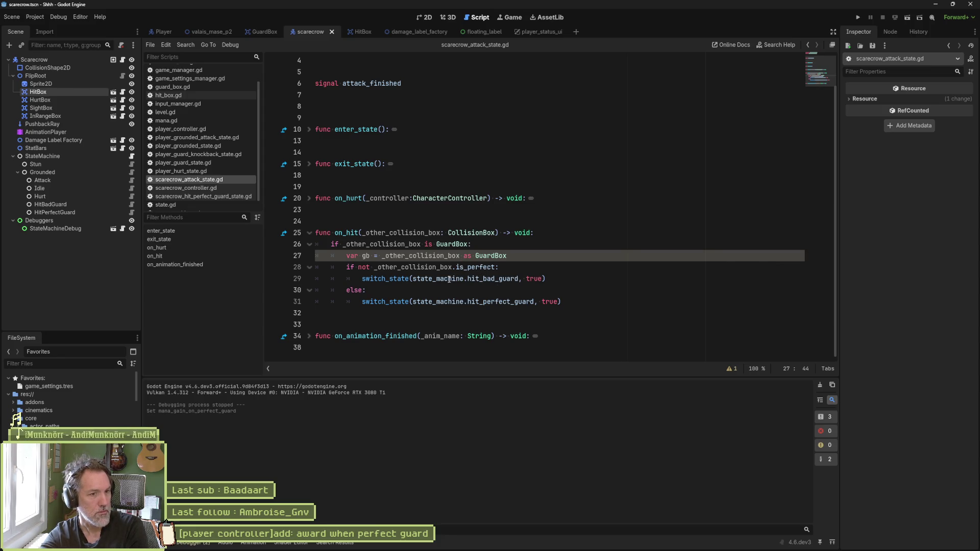
mouse_move(448, 279)
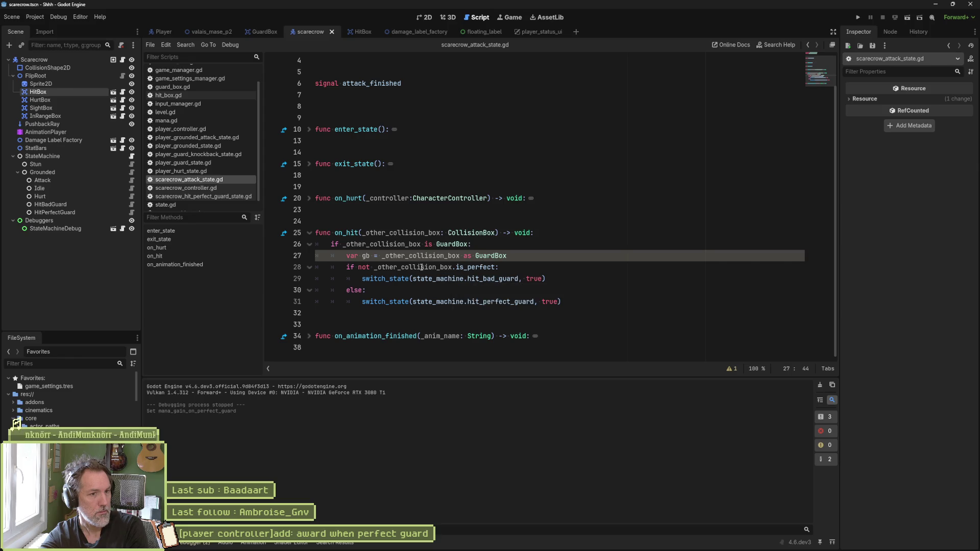
double_click(368, 255)
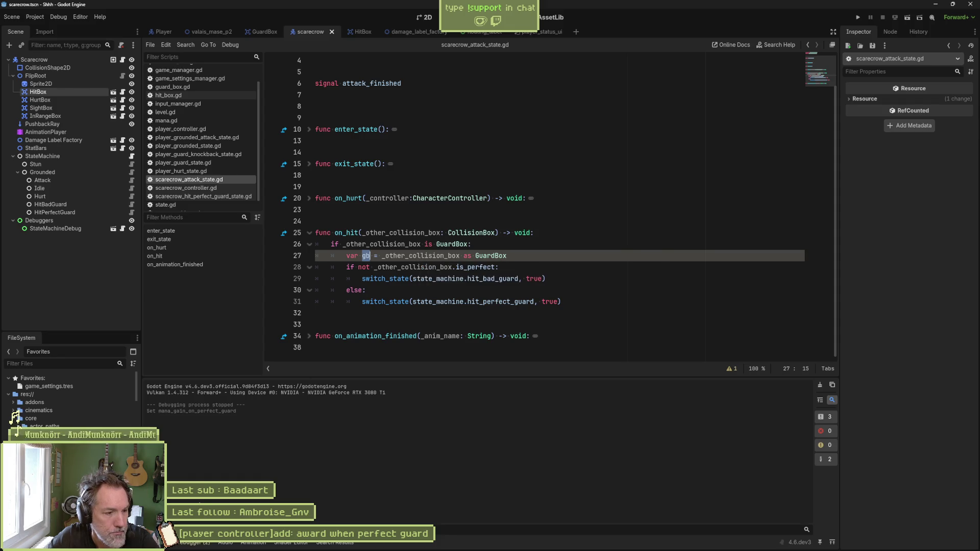
left_click(362, 279)
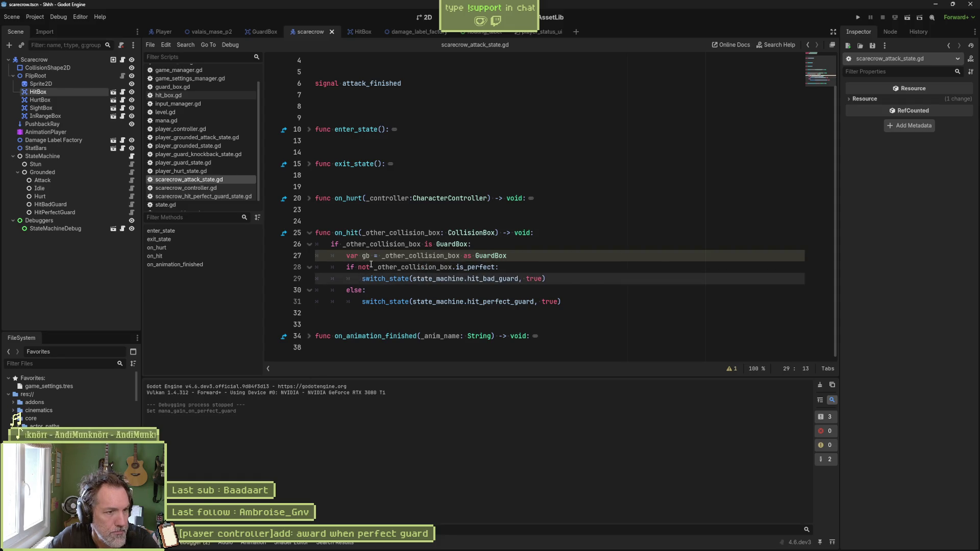
left_click(371, 265)
right_click(370, 256)
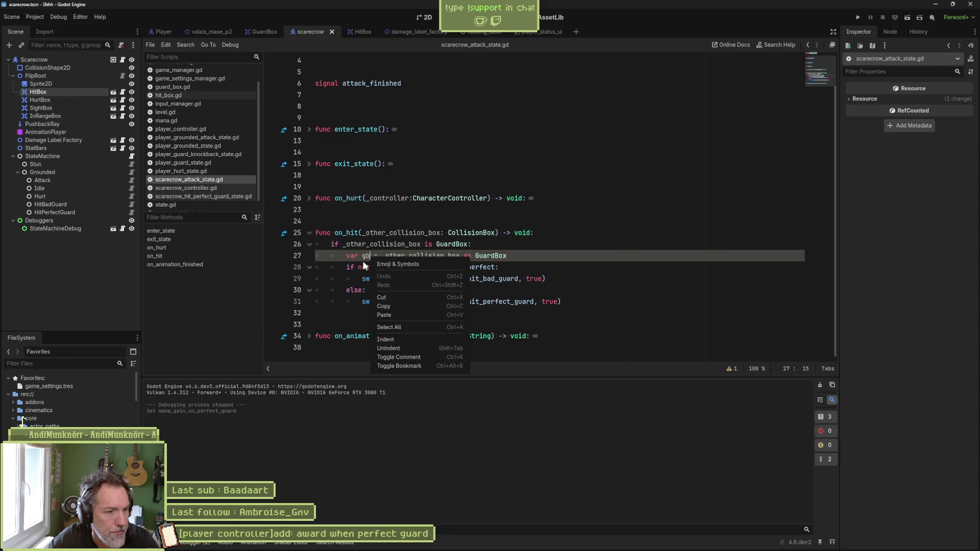
left_click(363, 266)
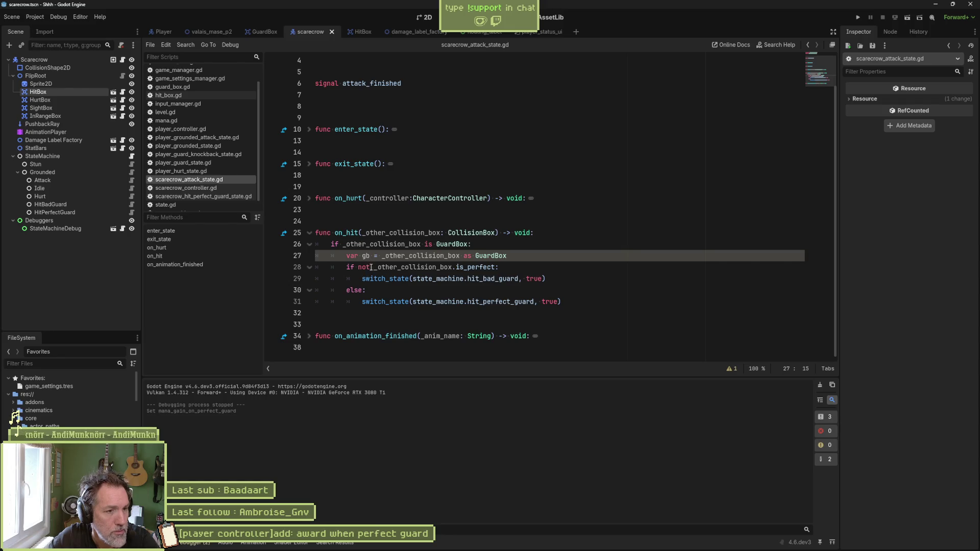
key("ctrl+shift+k")
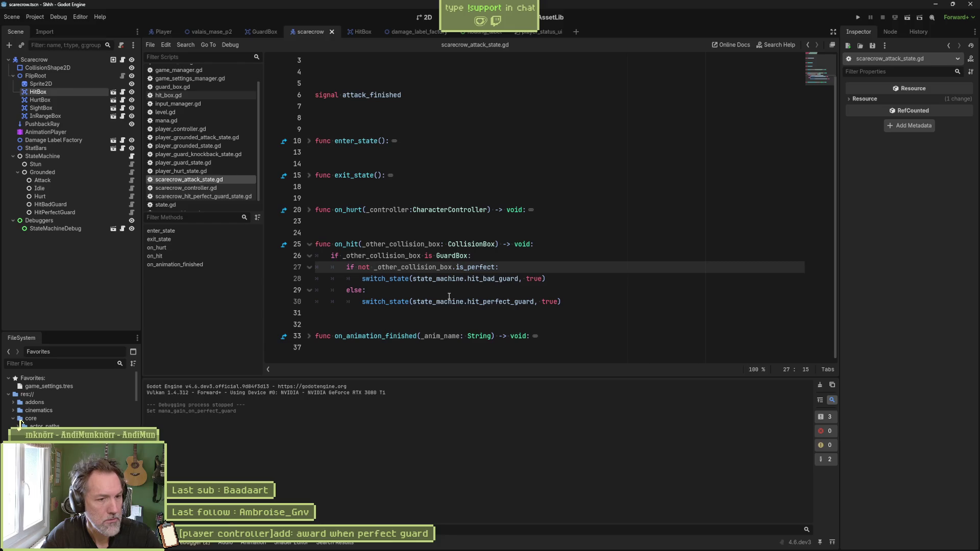
left_click(211, 32)
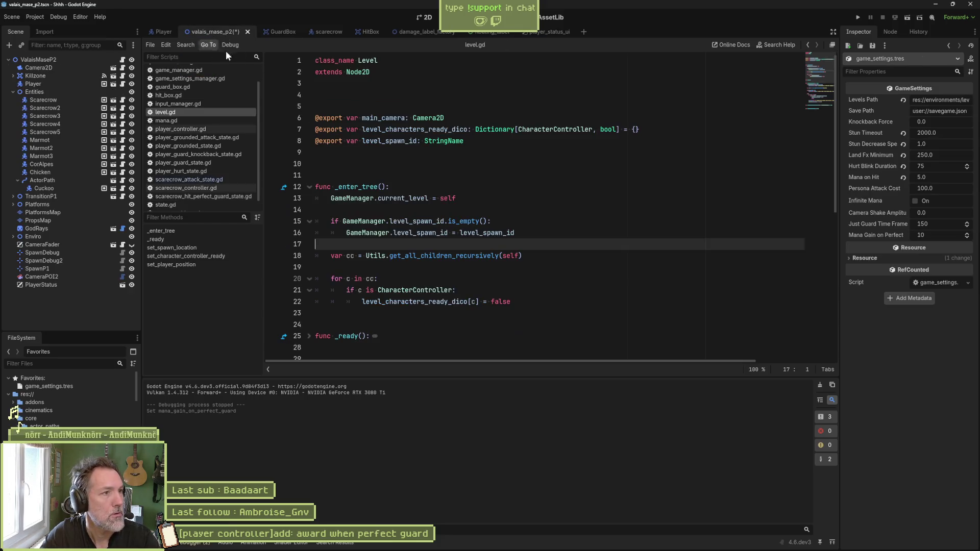
Run valais_mase_p2 to check the scarecrow's guard reactions, stop it, and close level.gd
key("F6")
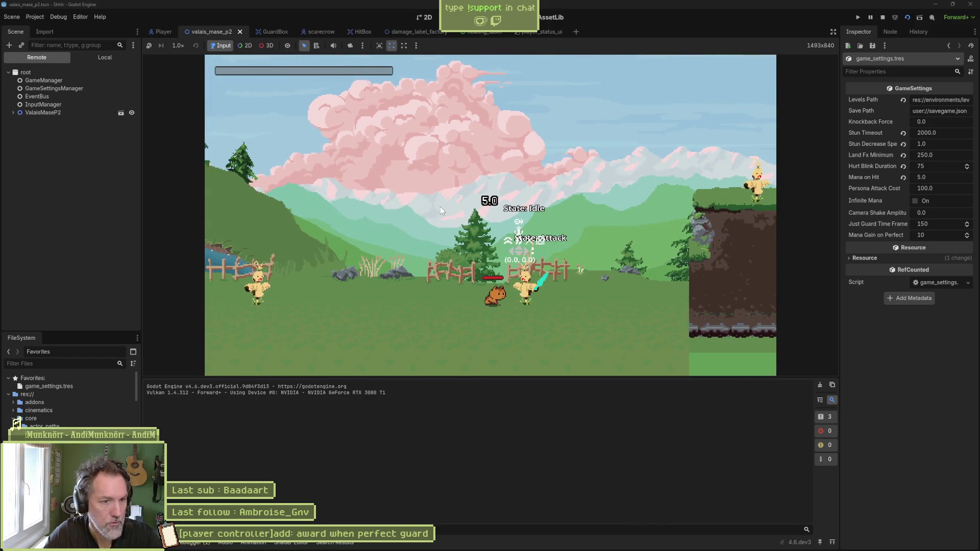
key("F8")
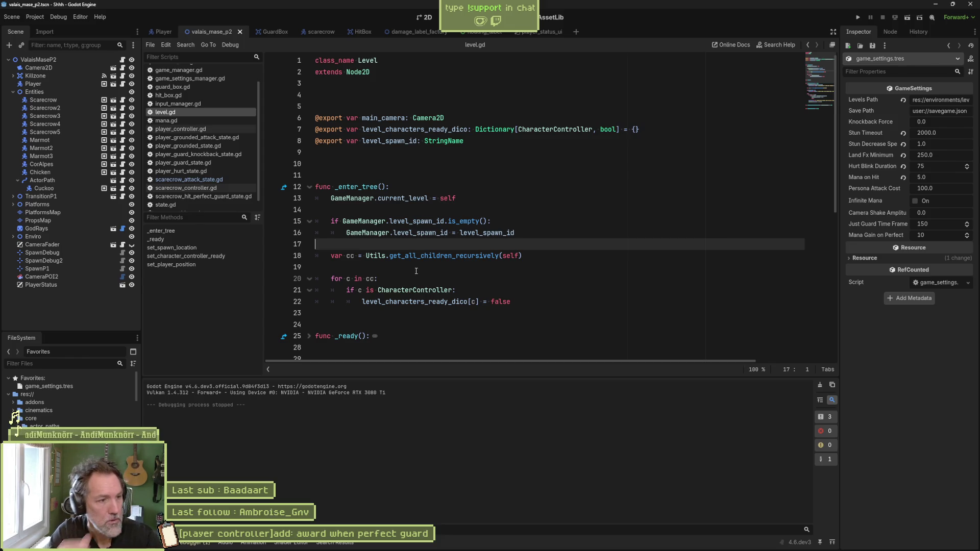
key("ctrl+w")
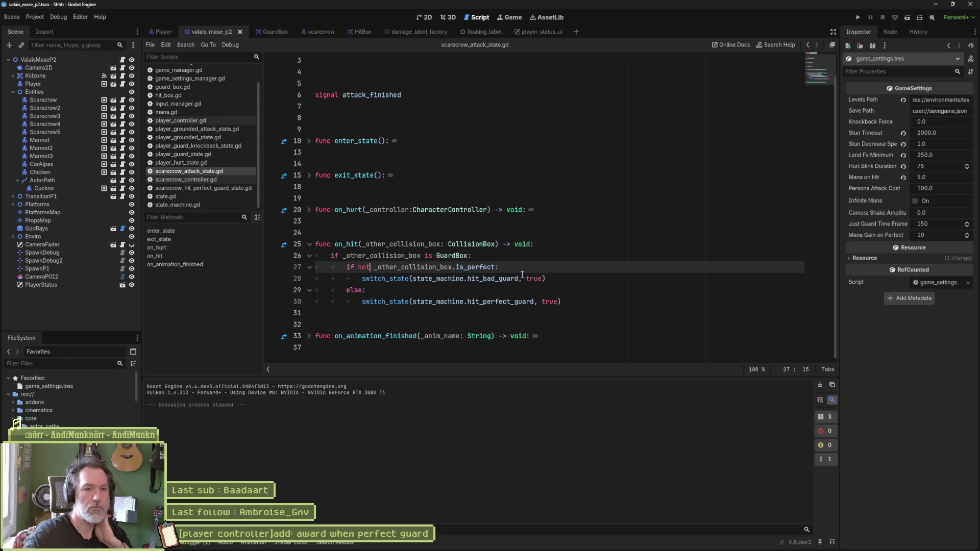
Switch from Godot to the Gemini chat in the browser
left_click(414, 542)
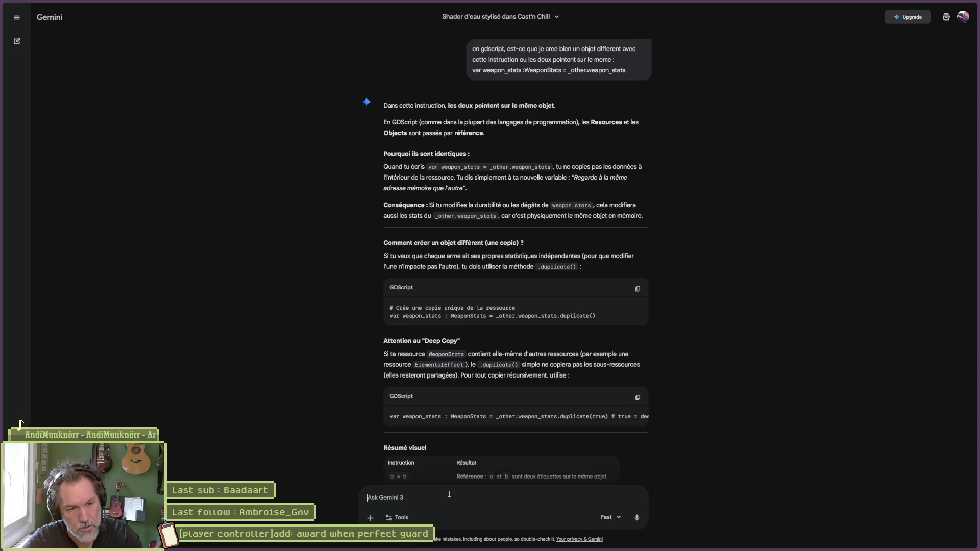
Ask Gemini 'comment fonctionne la nouvelle notion d'abstract dans gdscript ?', correcting typos before sending
type("comment fonctionne la nouvelle implementation d;'")
key("BackSpace")
key("ctrl+BackSpace")
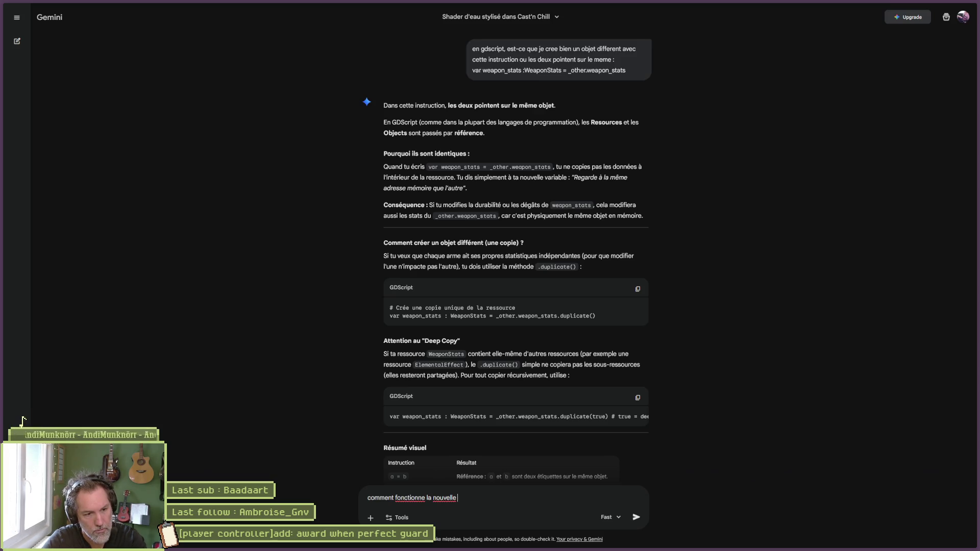
type("notiond'a")
key("BackSpace")
key("BackSpace")
key("BackSpace")
type("d'abstract dans gdsc")
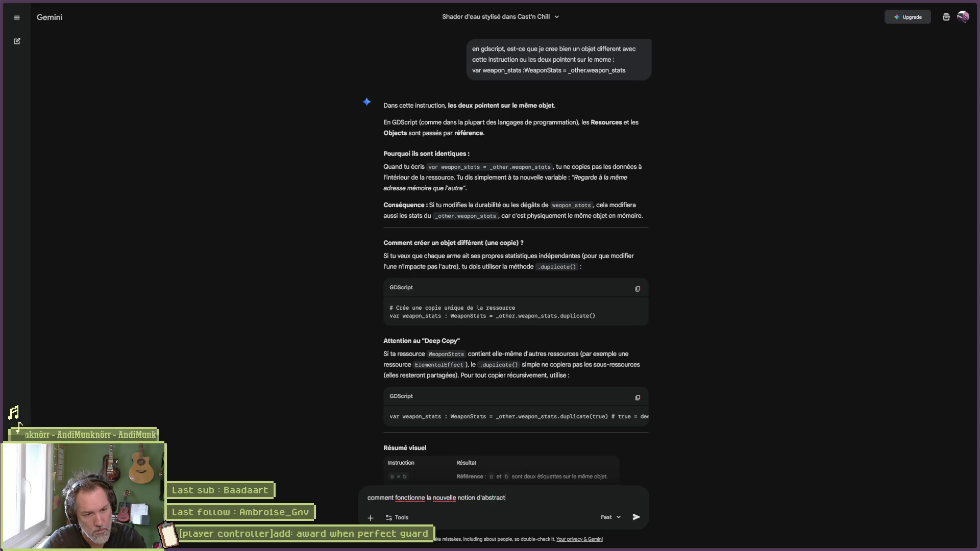
type("ript ?")
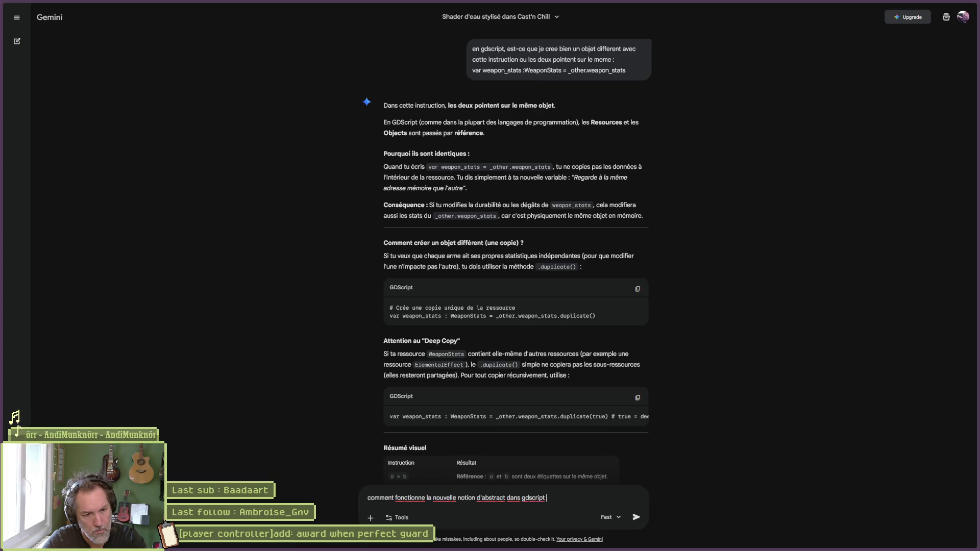
key("Return")
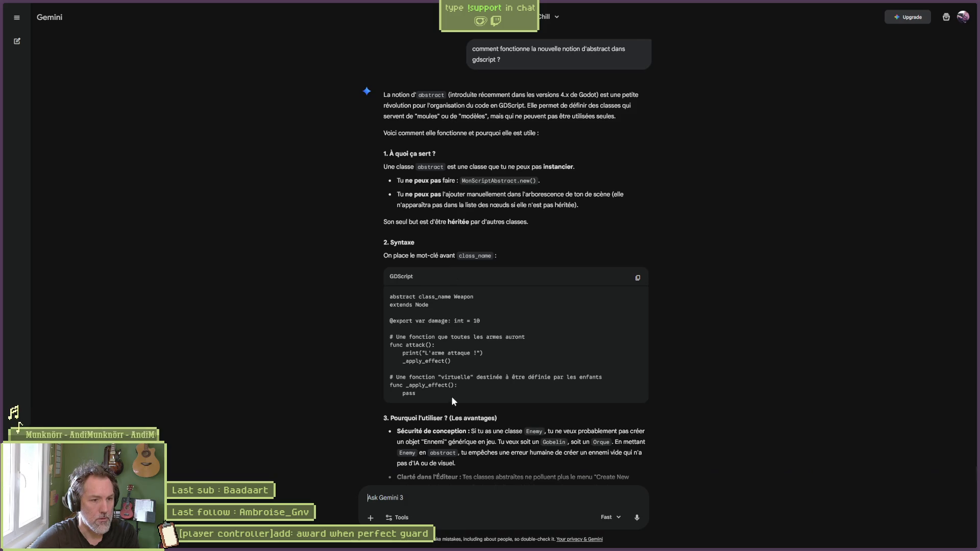
mouse_move(451, 345)
left_mouse_down()
mouse_move(449, 386)
mouse_move(512, 394)
left_mouse_up()
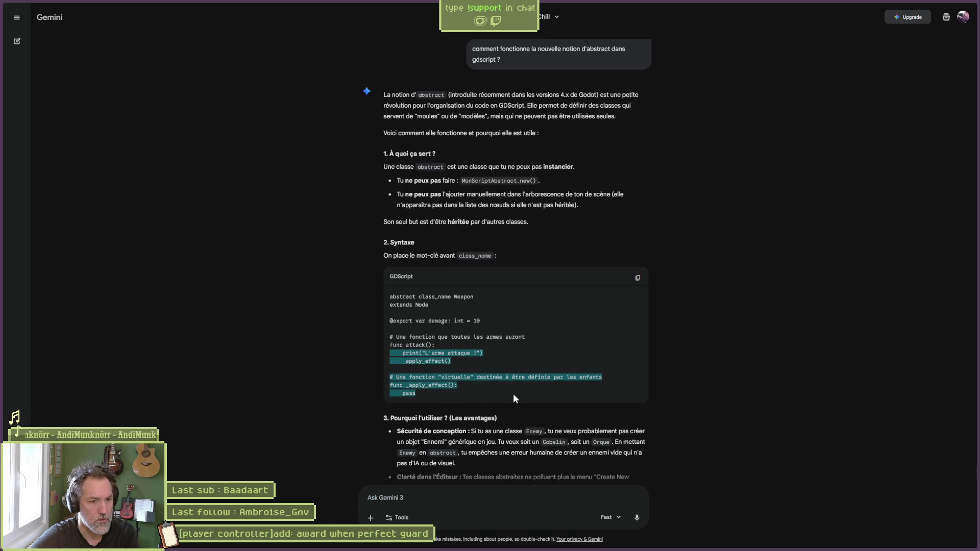
scroll(513, 393, "down", 1)
left_click(469, 341)
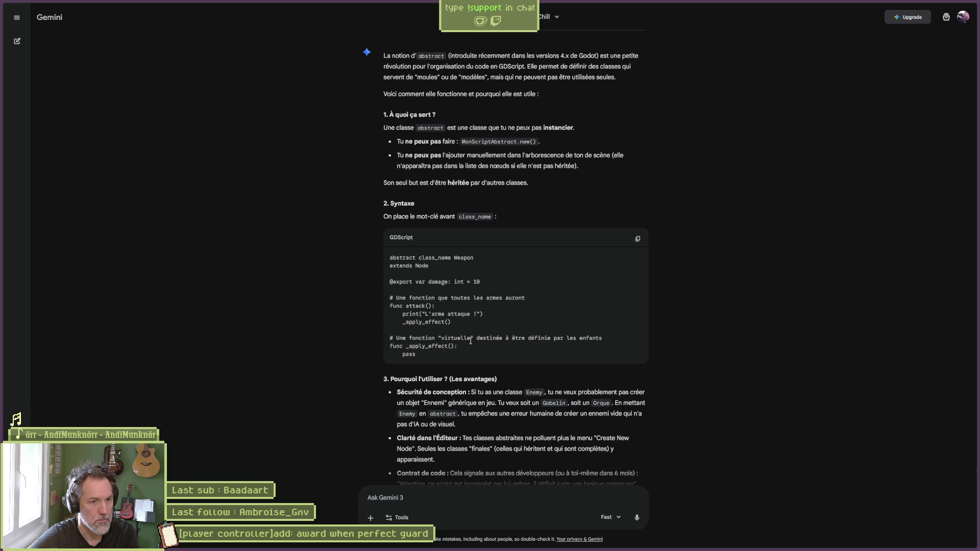
scroll(551, 391, "down", 1)
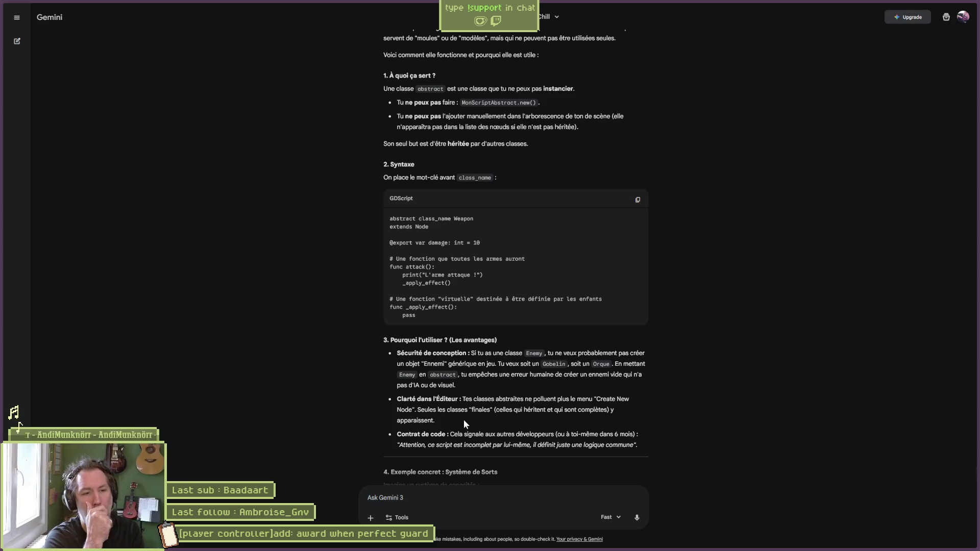
Read through Gemini's abstract-class explanation, then return to scarecrow_attack_state.gd in Godot
scroll(372, 405, "down", 1)
scroll(371, 401, "down", 5)
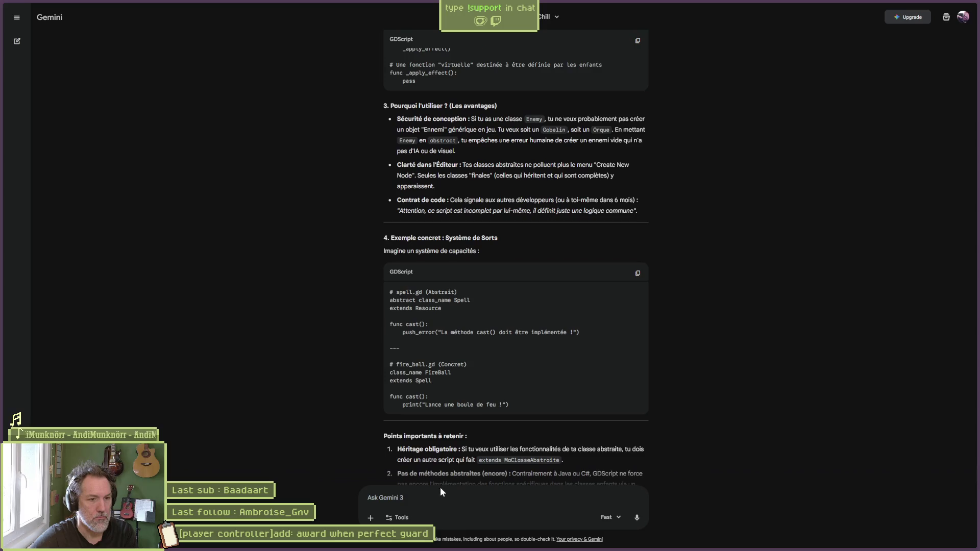
scroll(406, 468, "down", 1)
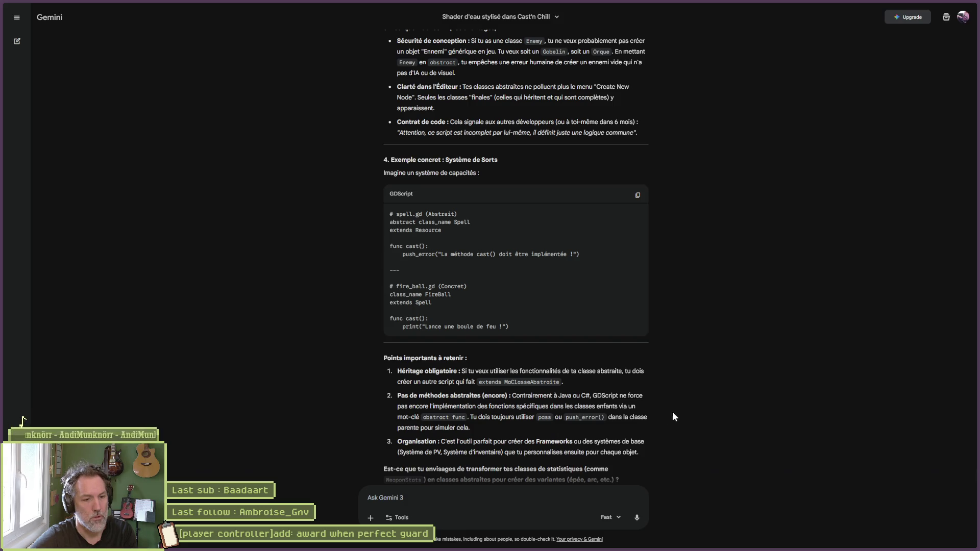
left_click(938, 6)
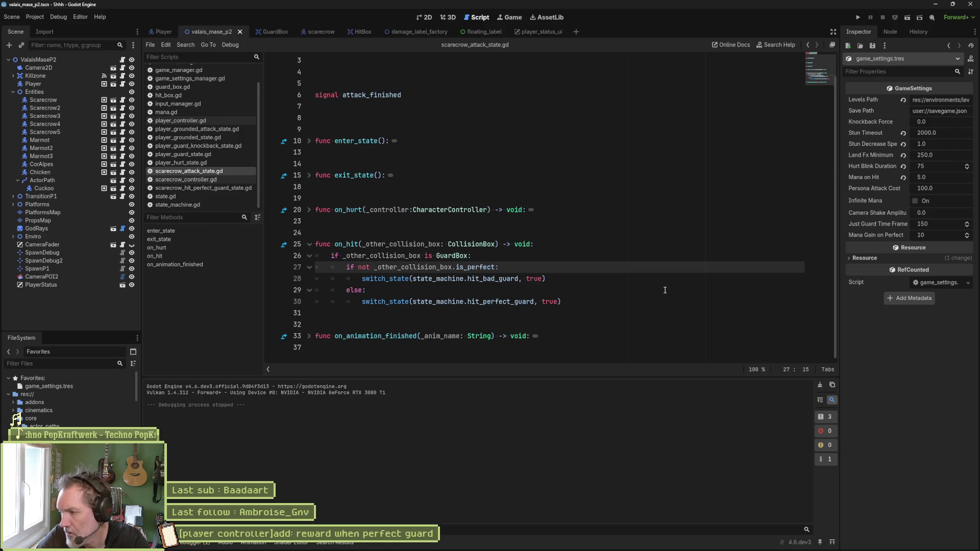
Select the GuardBox perfect/bad guard check, lines 25–30, in on_hit
mouse_move(571, 302)
left_mouse_down()
mouse_move(561, 302)
mouse_move(576, 247)
left_mouse_up()
key("ctrl+c")
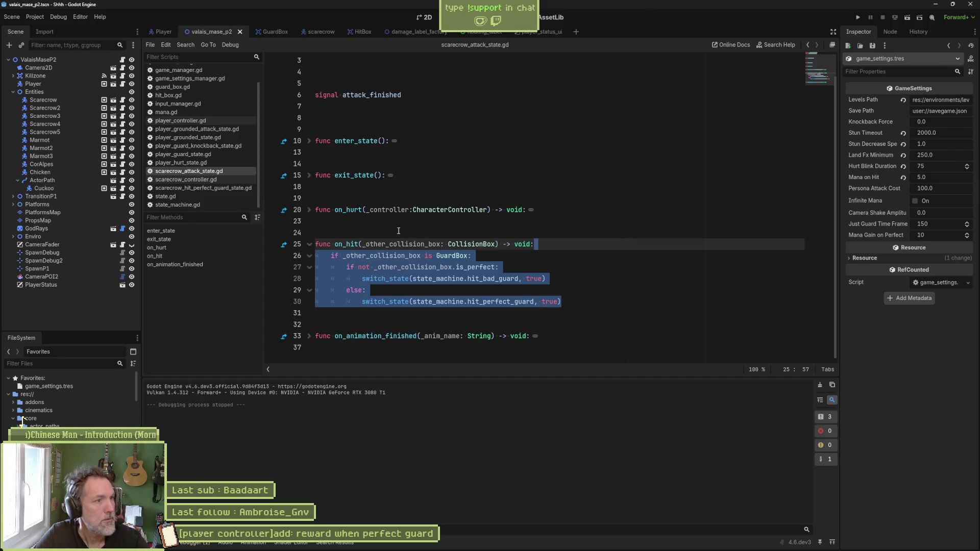
Paste the GuardBox guard block into character_controller.gd's on_hit after line 201
scroll(192, 158, "up", 2)
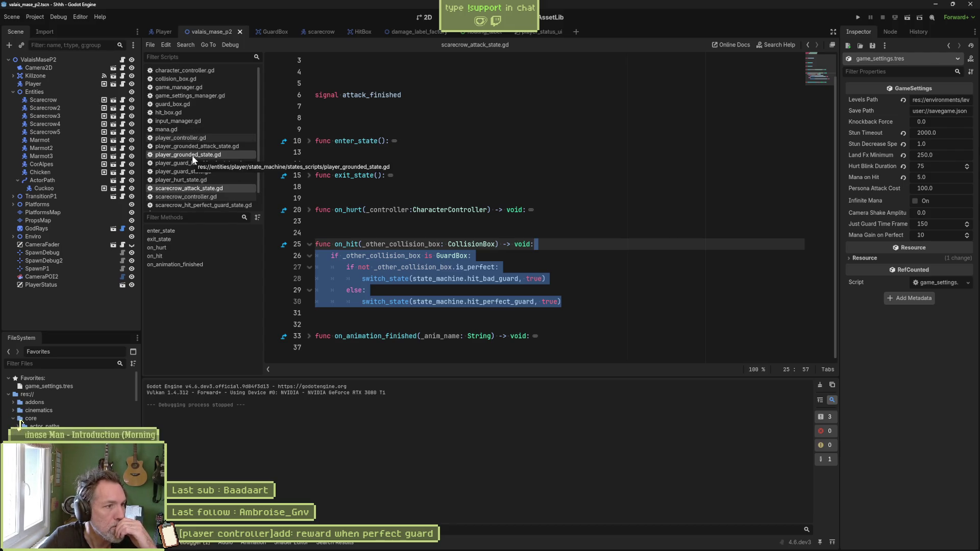
left_click(185, 70)
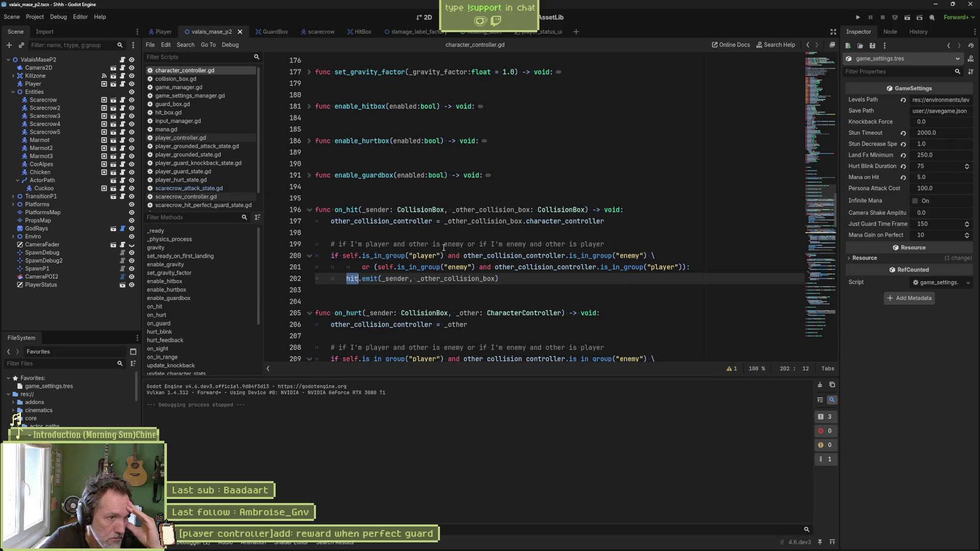
key("Escape")
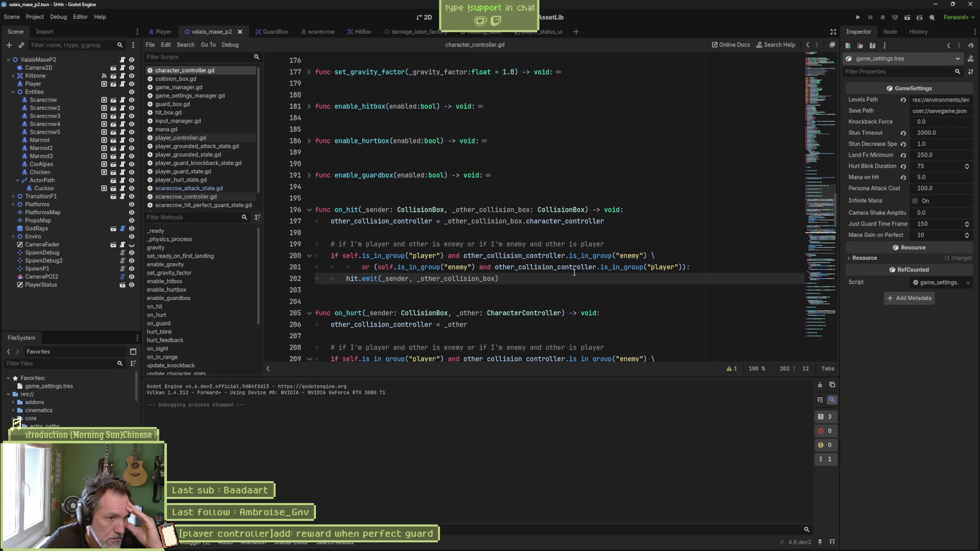
left_click(706, 272)
key("Return")
key("ctrl+v")
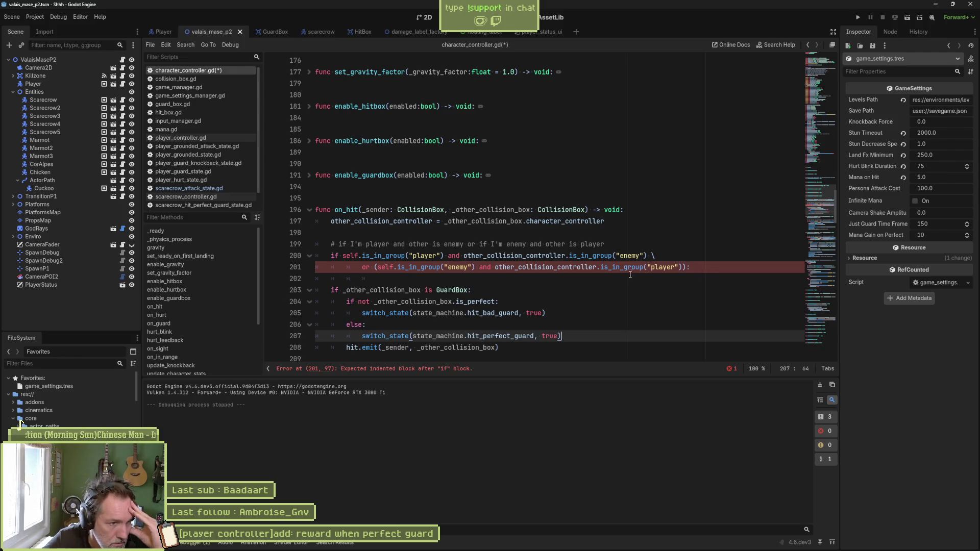
Indent the pasted guard block one level and add a blank line after it
scroll(570, 274, "down", 1)
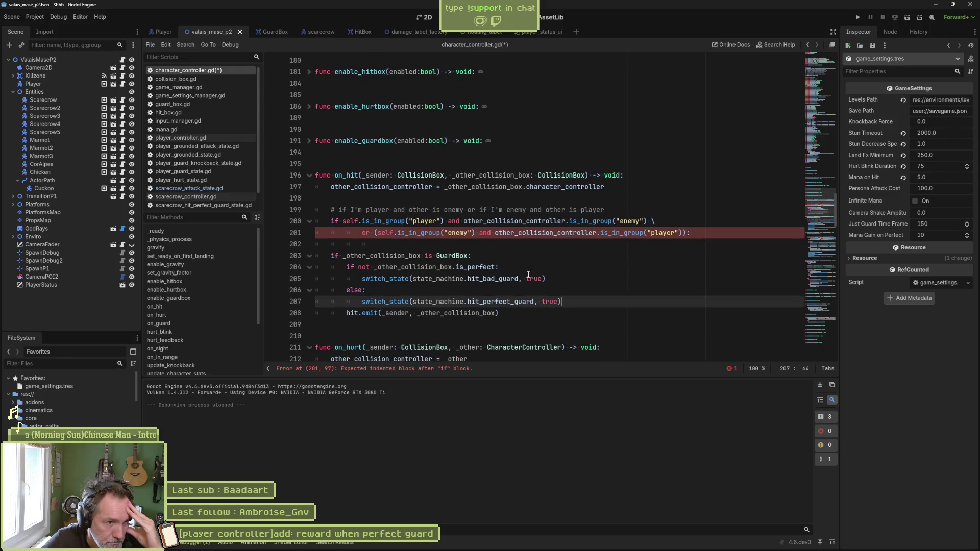
left_click_drag(472, 256, 466, 302)
key("Tab")
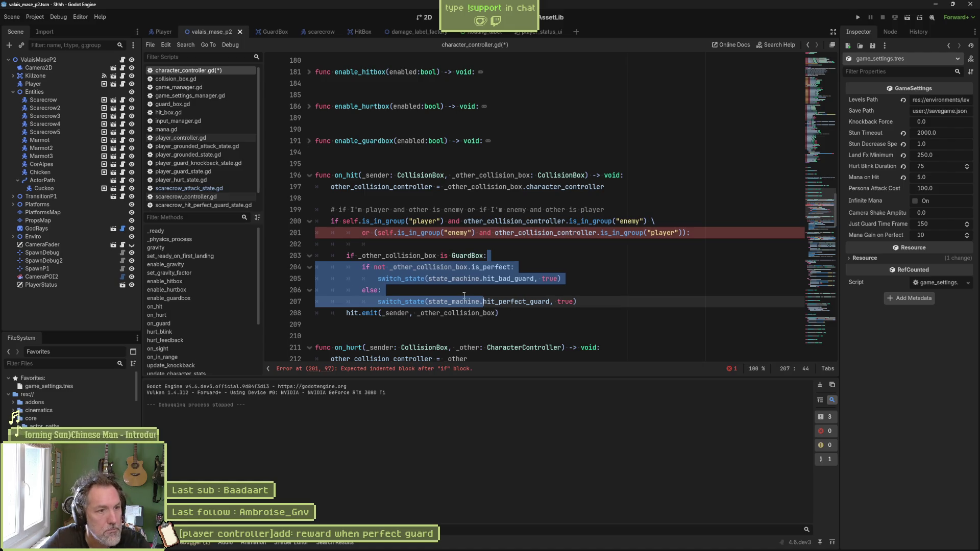
left_click(498, 245)
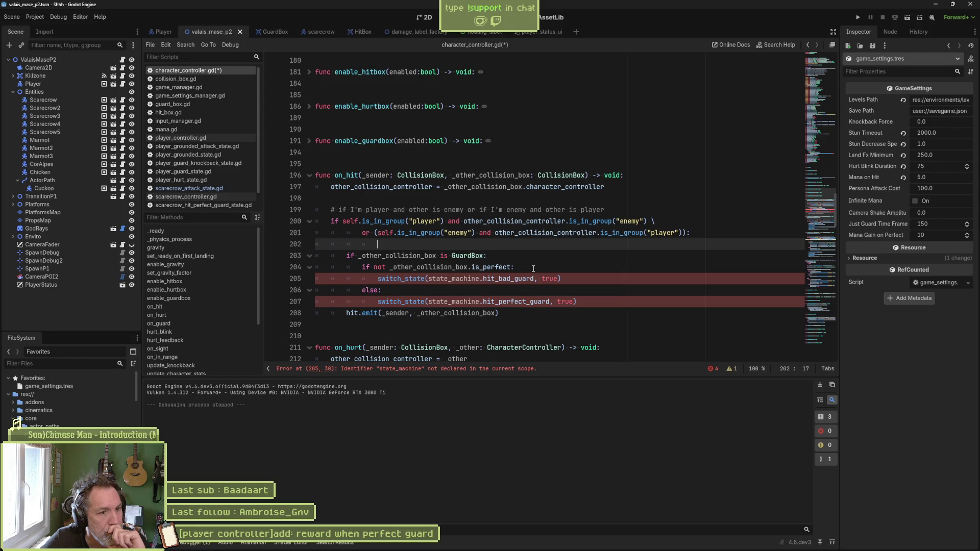
left_click(588, 302)
key("Return")
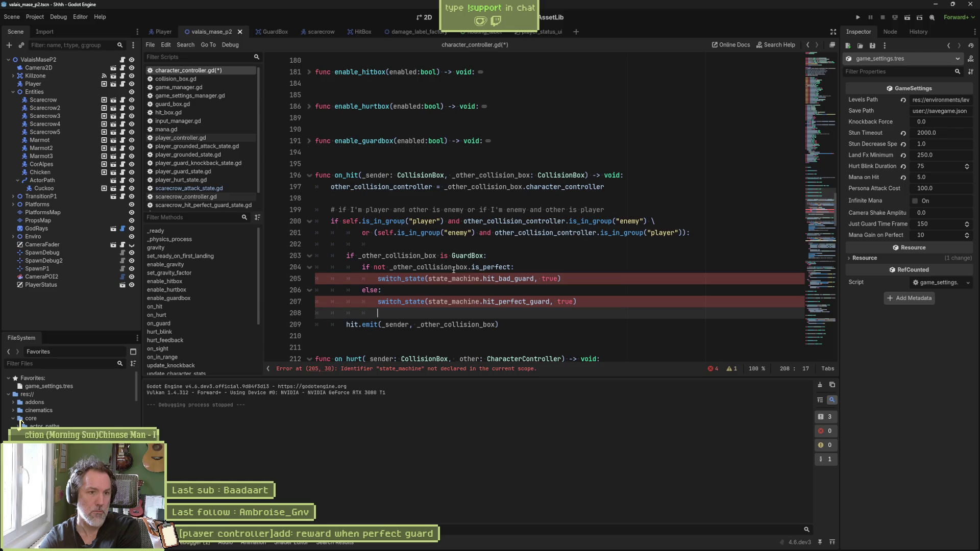
left_click(617, 267)
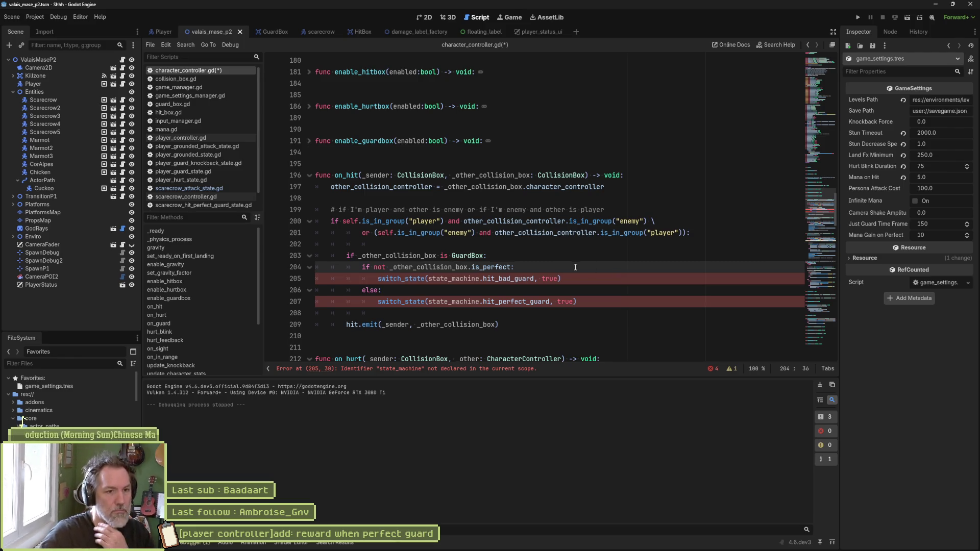
scroll(513, 277, "down", 4)
scroll(467, 308, "down", 1)
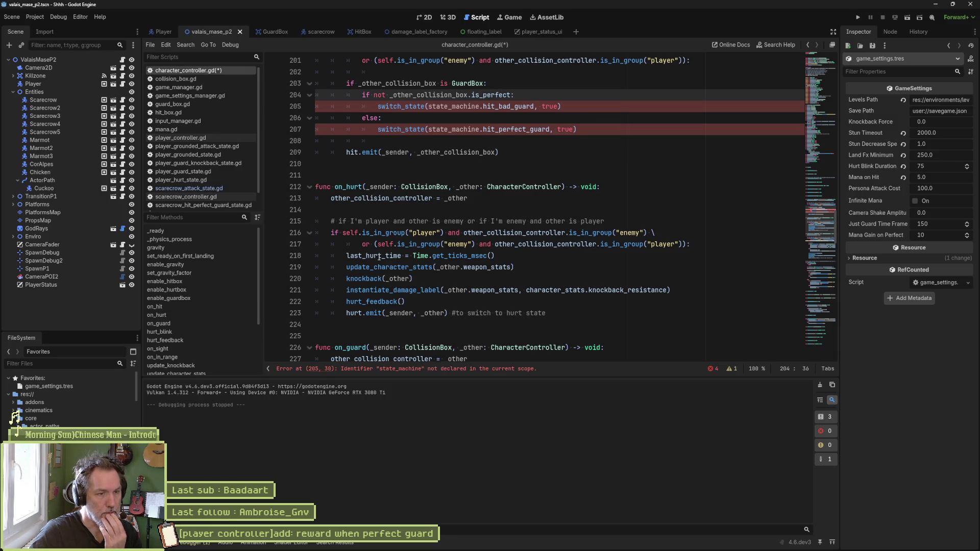
mouse_move(379, 259)
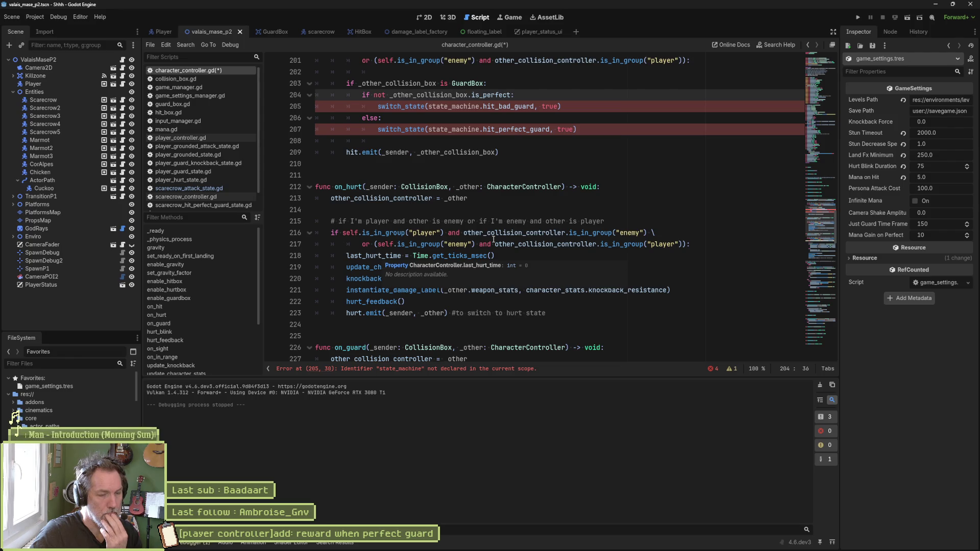
scroll(510, 236, "up", 4)
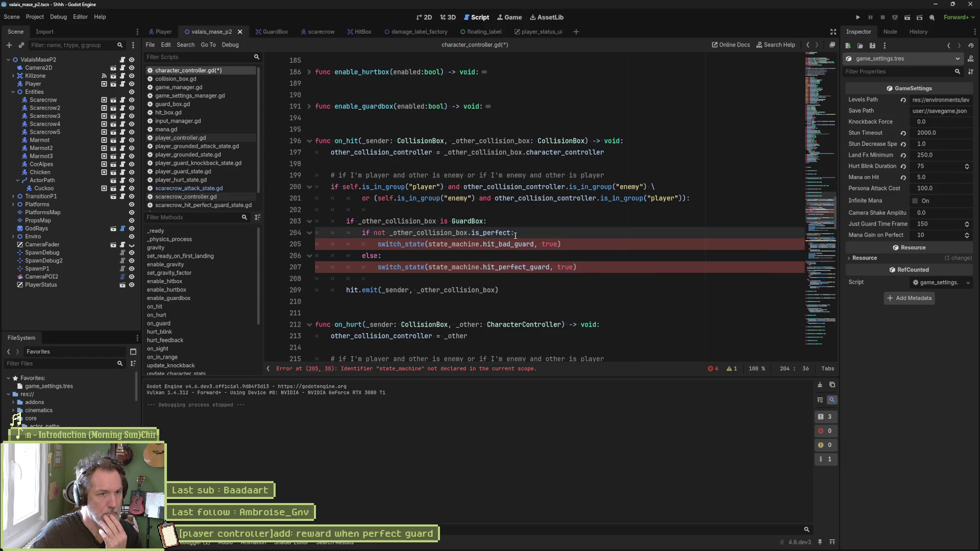
left_click(509, 214)
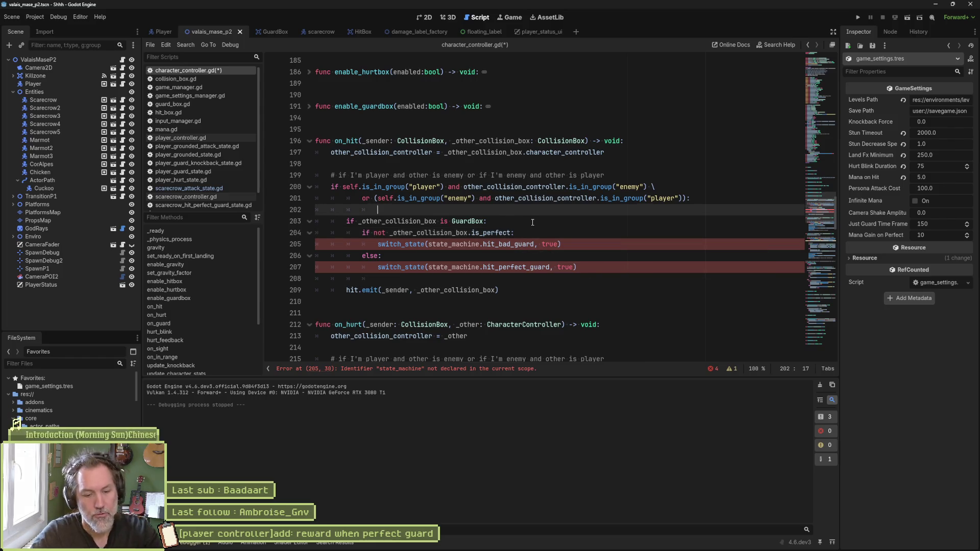
Add the comment '#TODO evaluate if it's a PERFECT guard and switch state appropriately' above the guard block
key("BackSpace")
key("BackSpace")
key("Return")
type("#")
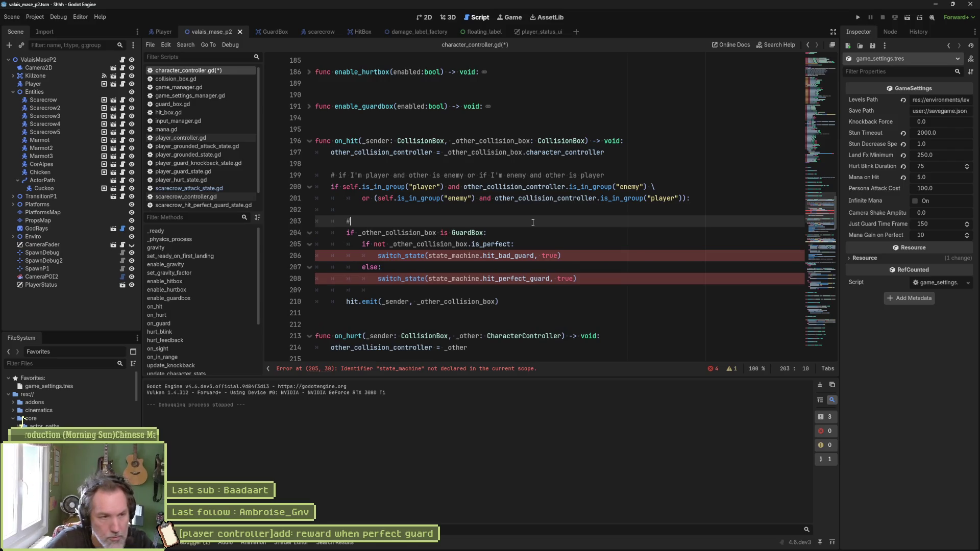
type("TODO evaluate if it's a PERFECT ghuar")
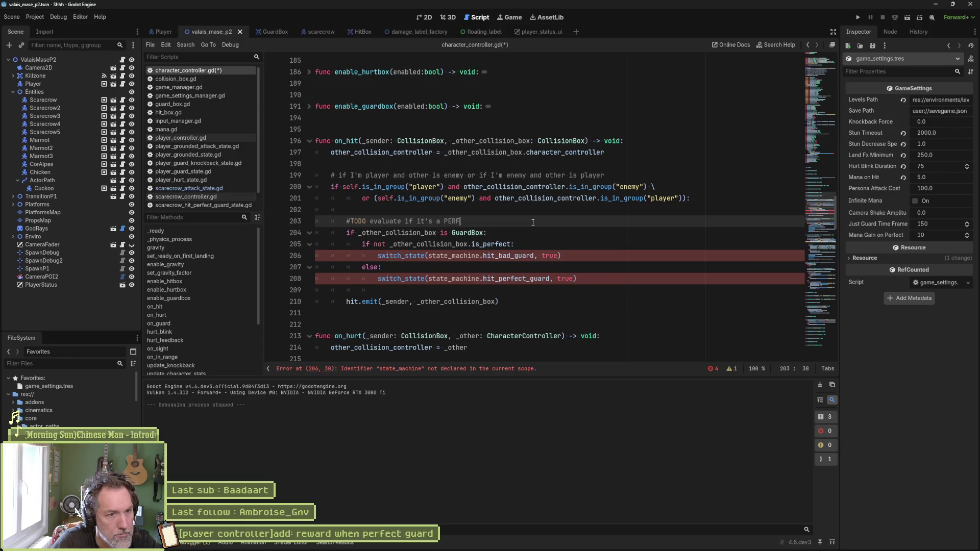
key("BackSpace")
key("BackSpace")
key("BackSpace")
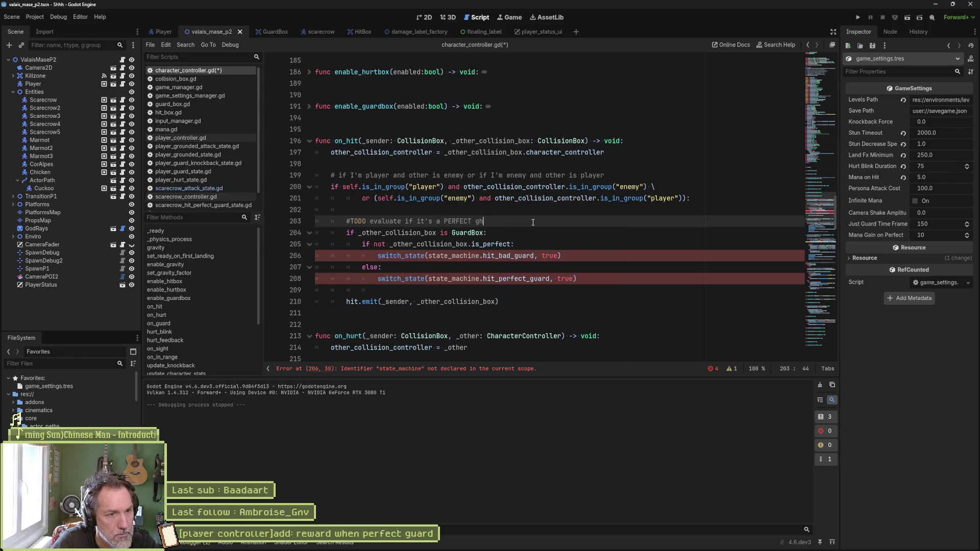
type("uar")
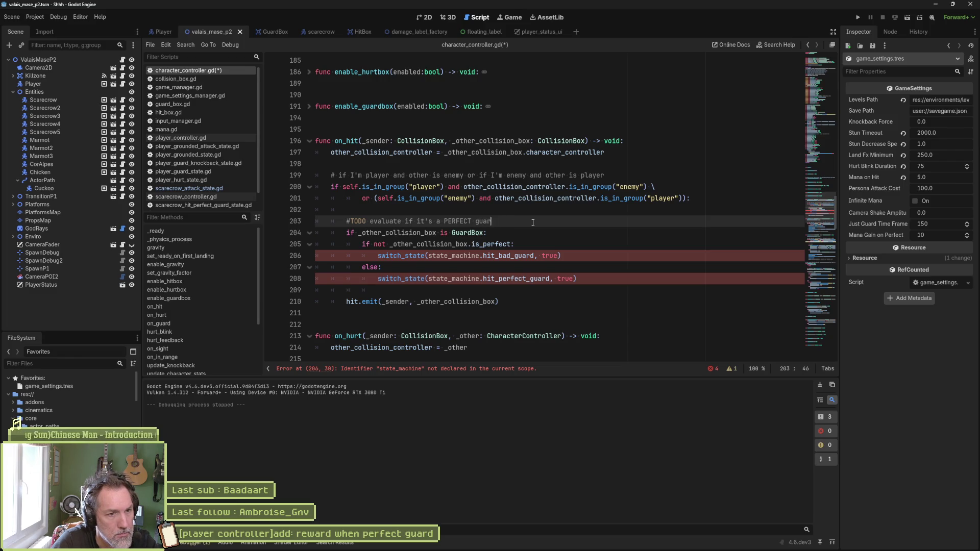
type("d and")
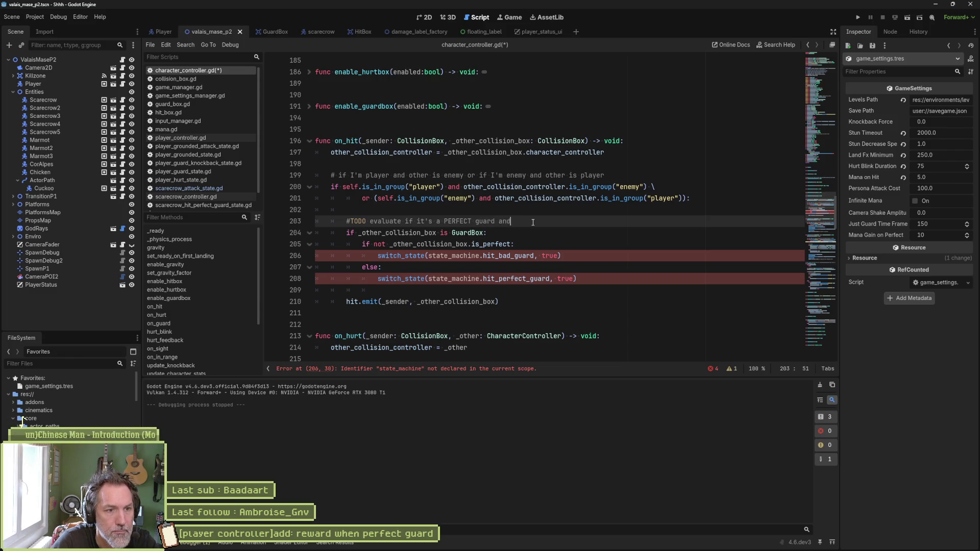
type(" switch state app")
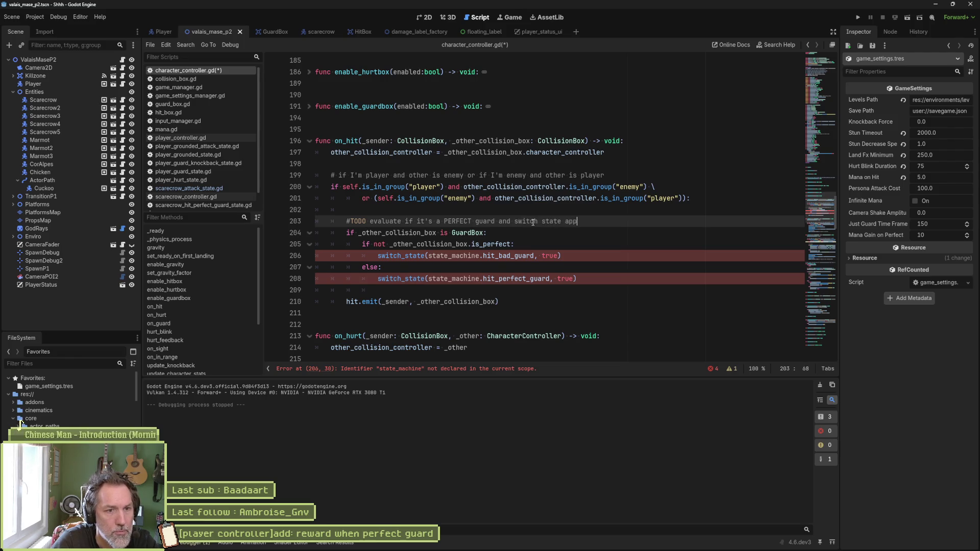
type("ropriately")
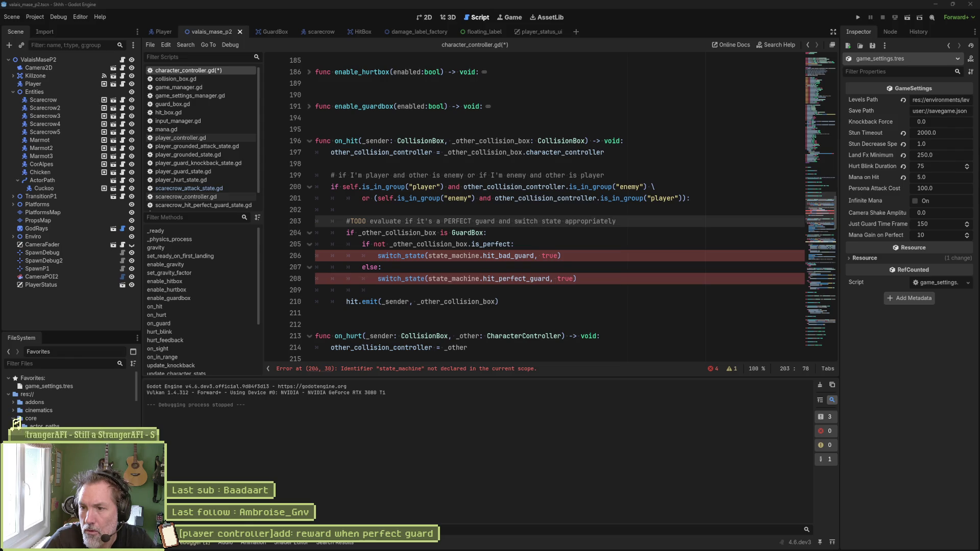
key("alt+Tab")
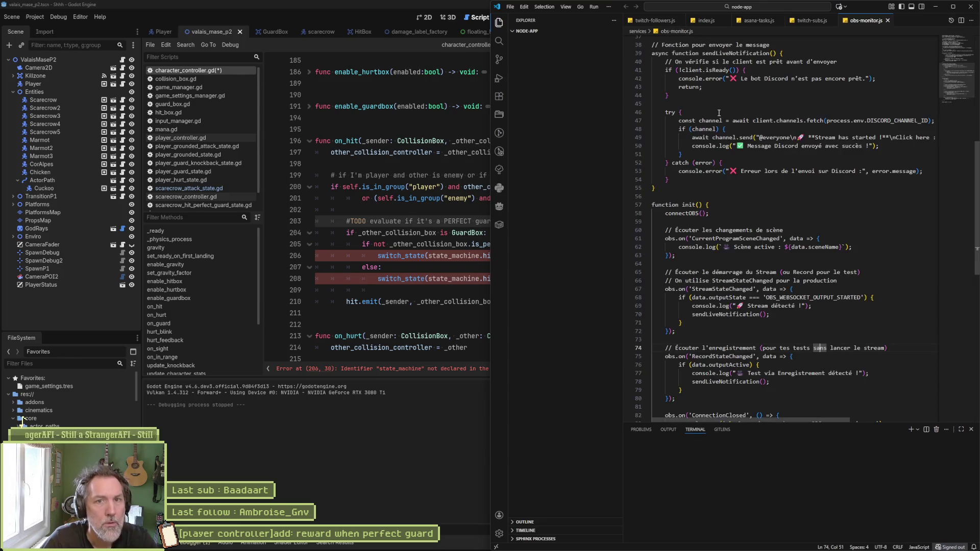
Maximize VS Code and close the obs-monitor, twitch-subs, asana-tasks, index and twitch-followers tabs
left_click(953, 6)
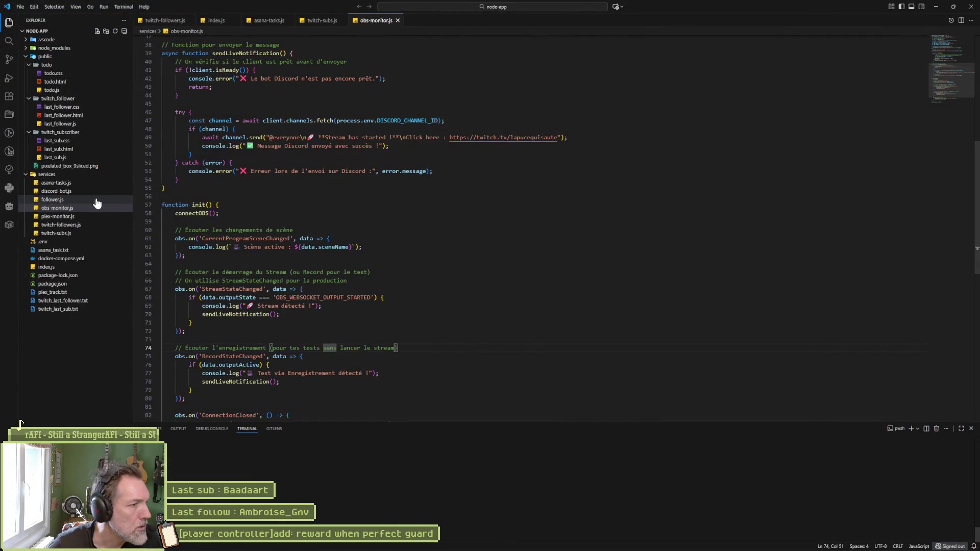
left_click(65, 216)
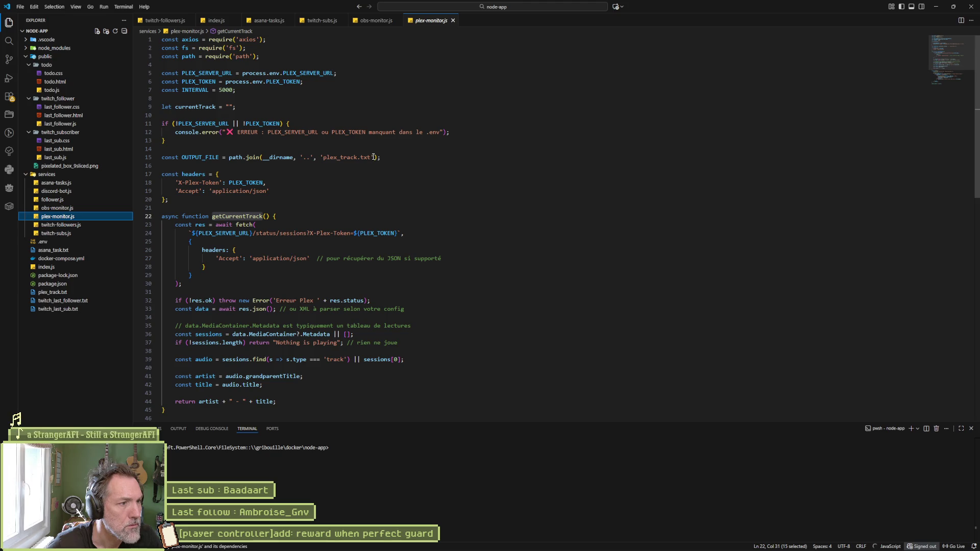
left_click(83, 292)
left_click(259, 43)
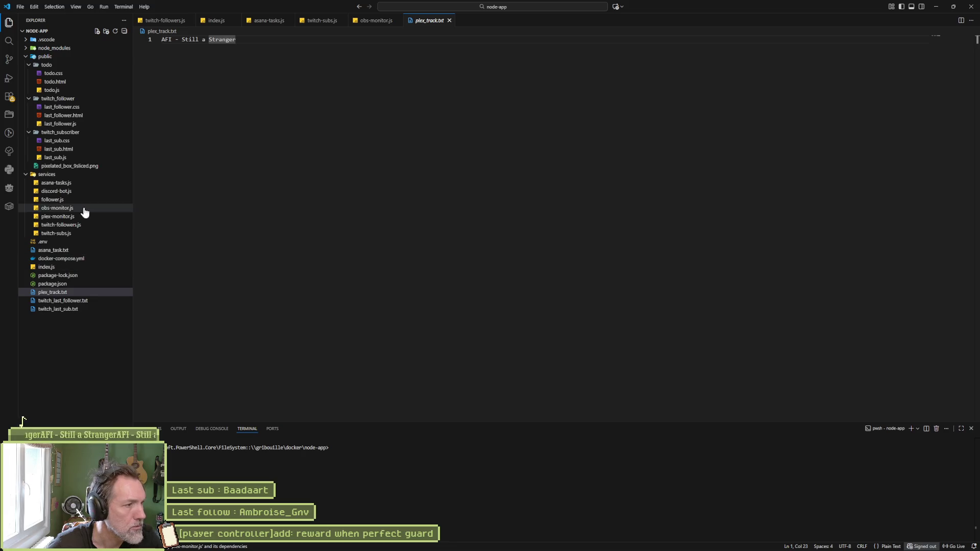
middle_click(366, 26)
middle_click(329, 24)
middle_click(267, 25)
middle_click(221, 24)
middle_click(167, 24)
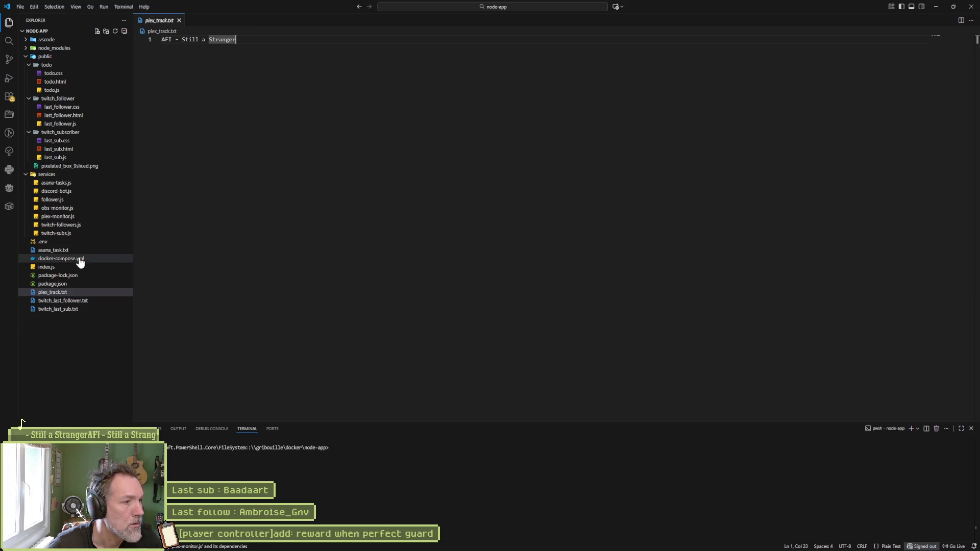
In plex-monitor.js, append + "..." to getCurrentTrack's return string, then close VS Code
left_click(69, 217)
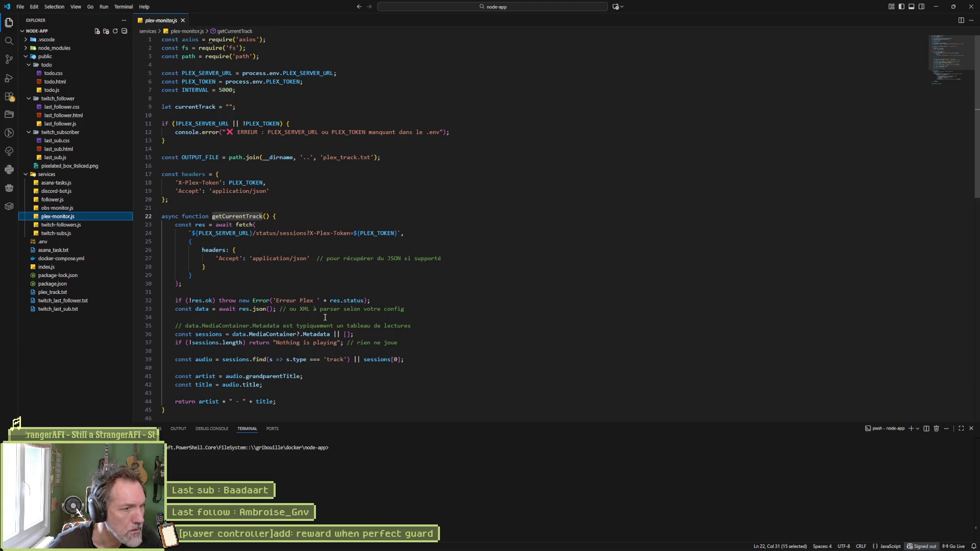
scroll(311, 301, "down", 3)
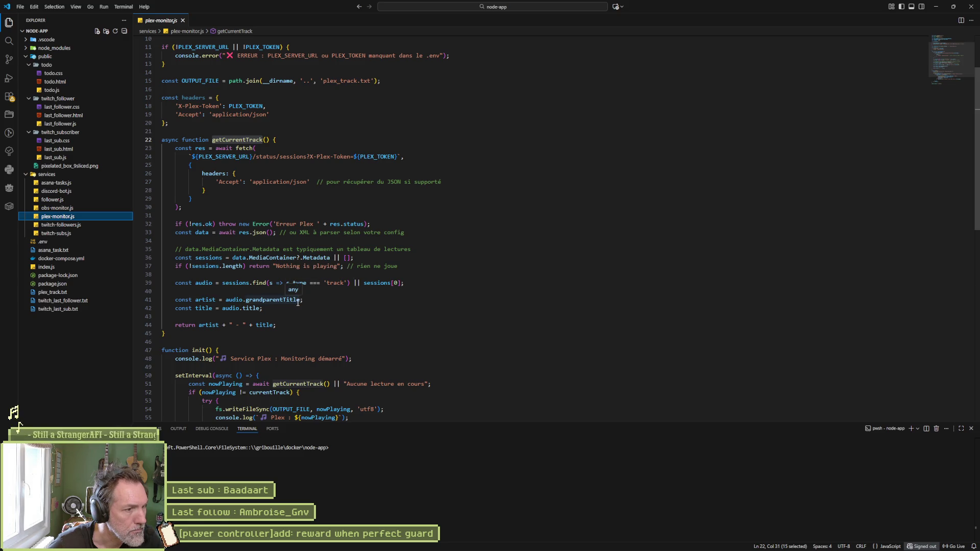
left_click(271, 325)
type("+ \"")
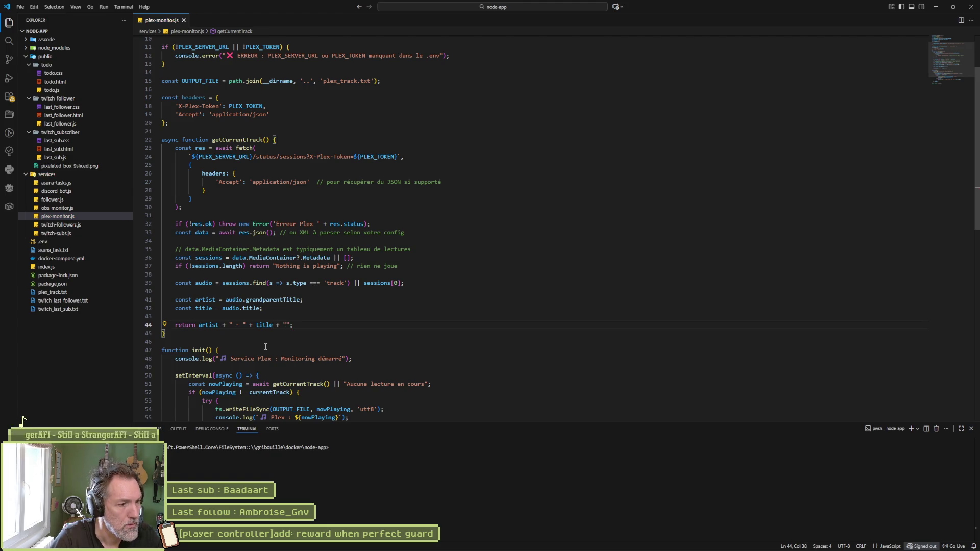
type("...")
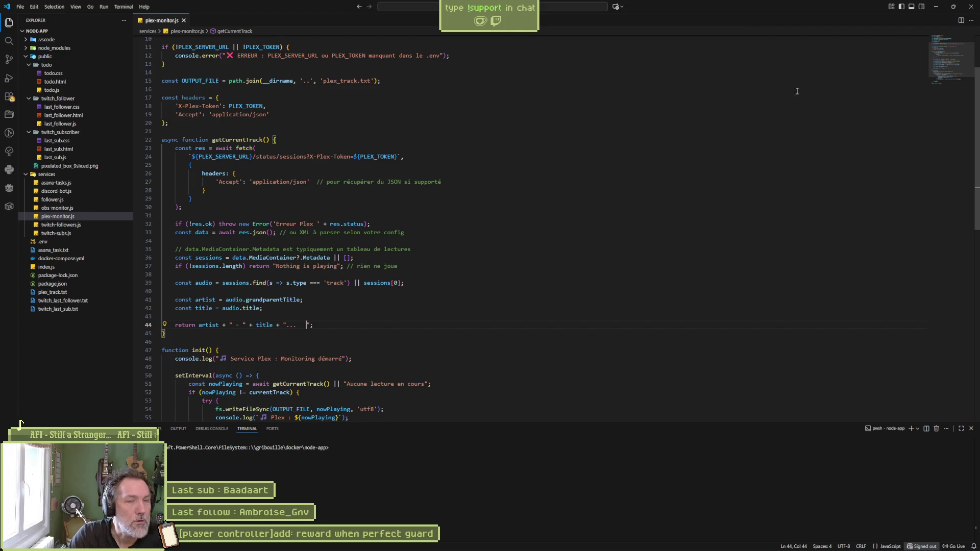
left_click(970, 7)
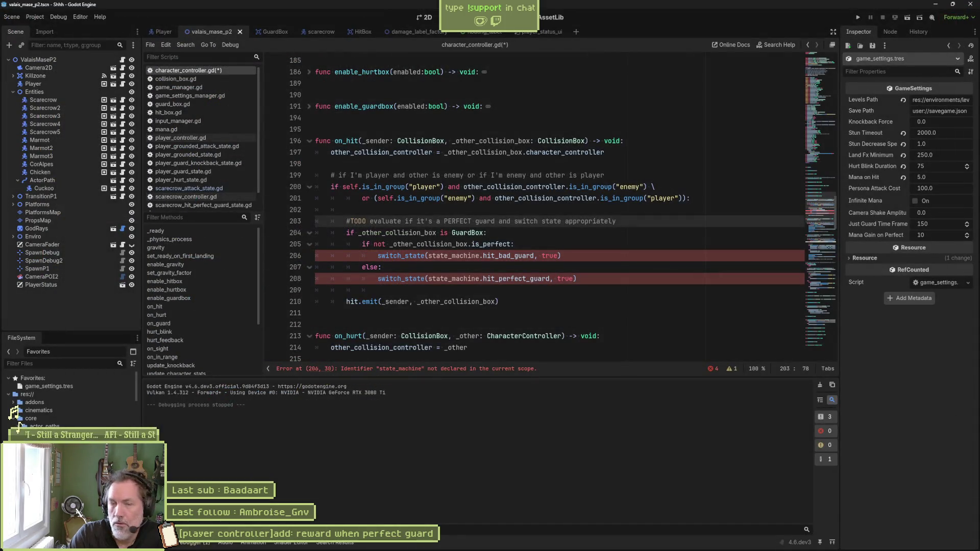
left_click(619, 257)
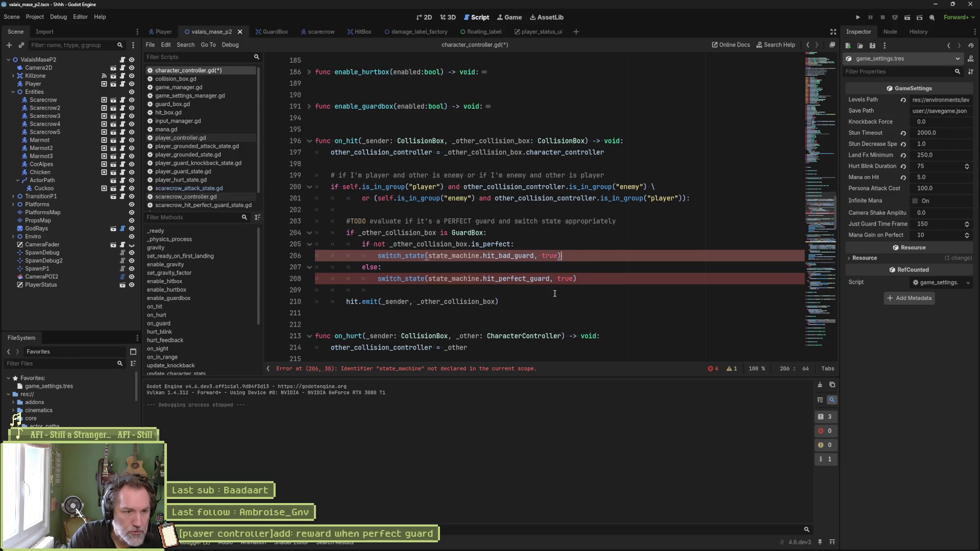
scroll(600, 276, "down", 3)
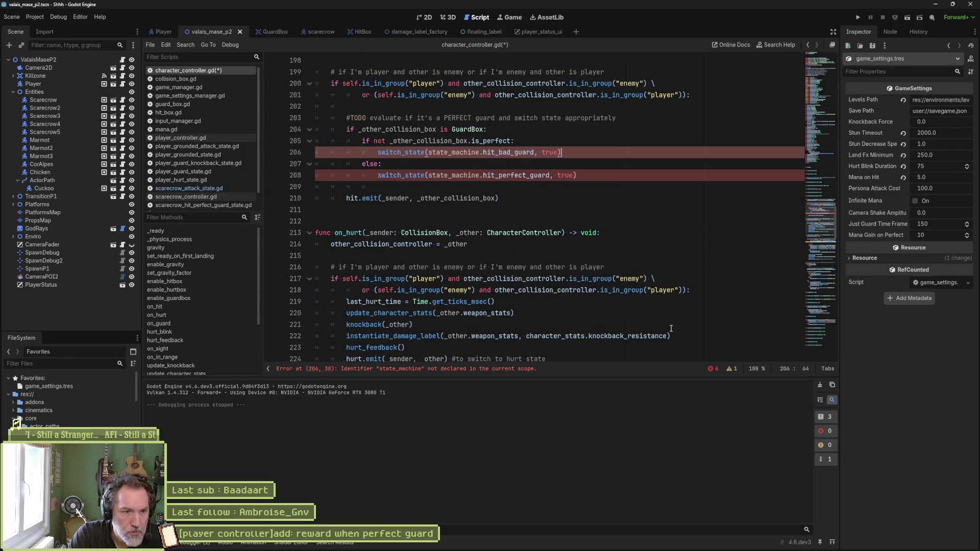
scroll(670, 327, "down", 4)
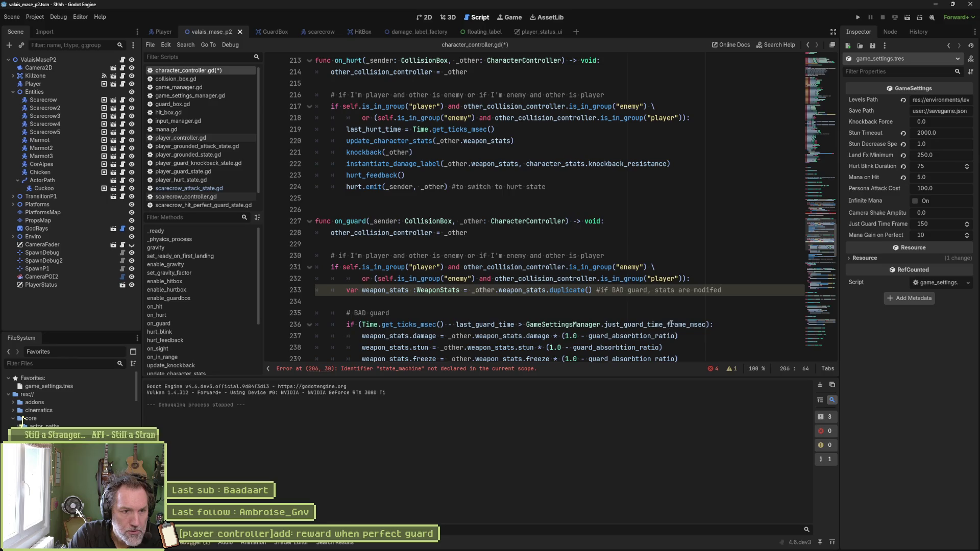
left_click_drag(719, 325, 345, 324)
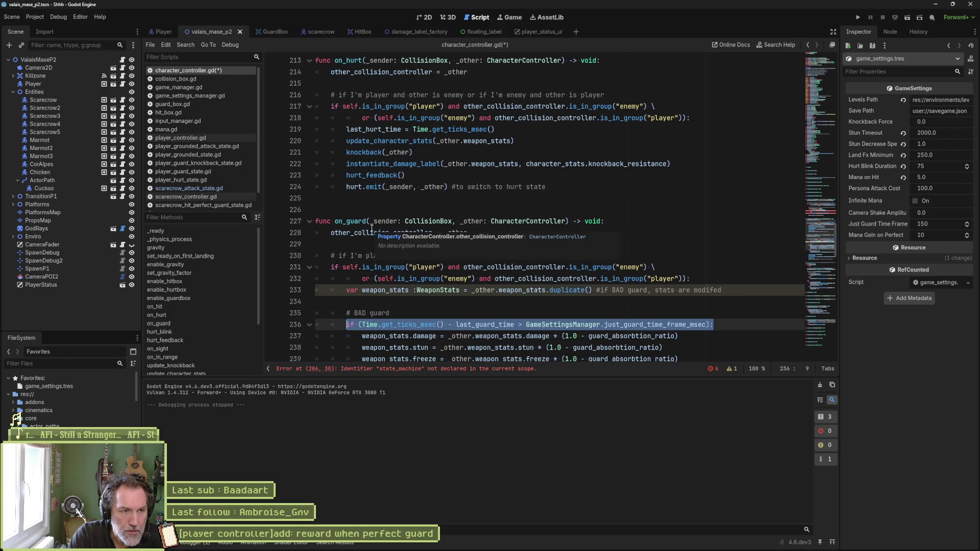
scroll(654, 196, "up", 7)
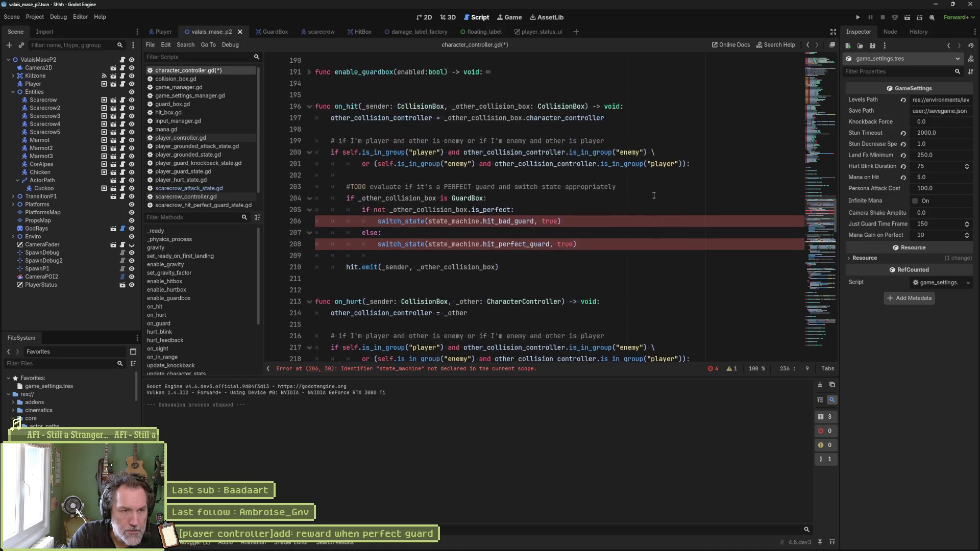
scroll(653, 195, "up", 1)
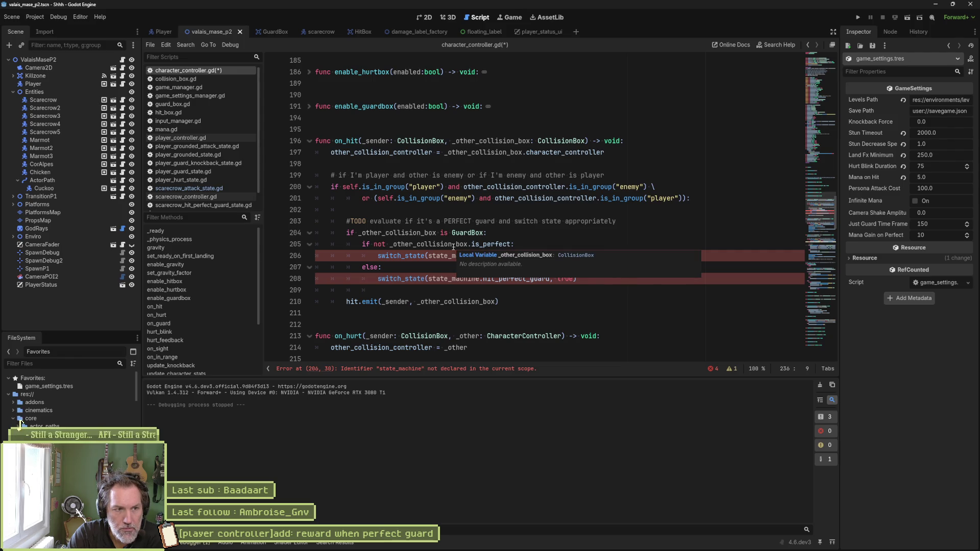
double_click(383, 141)
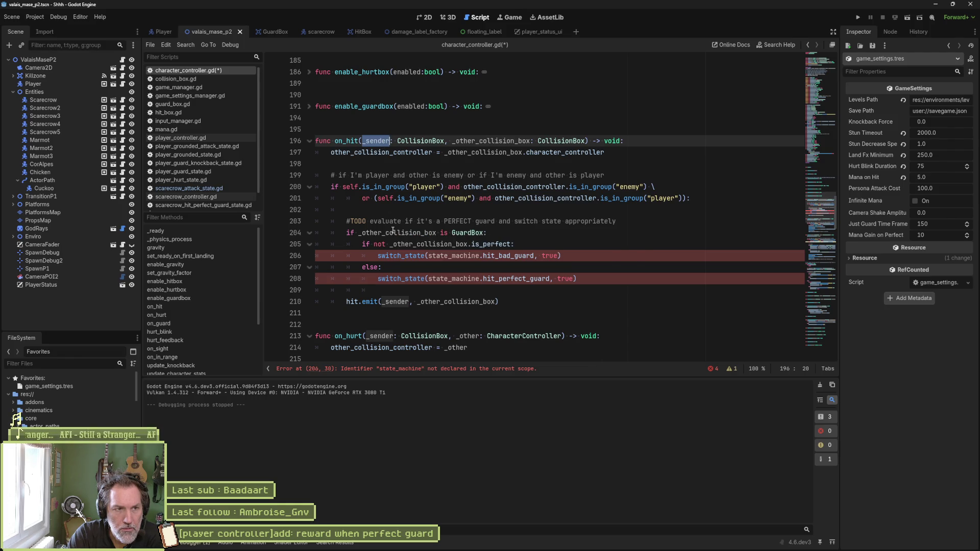
double_click(503, 141)
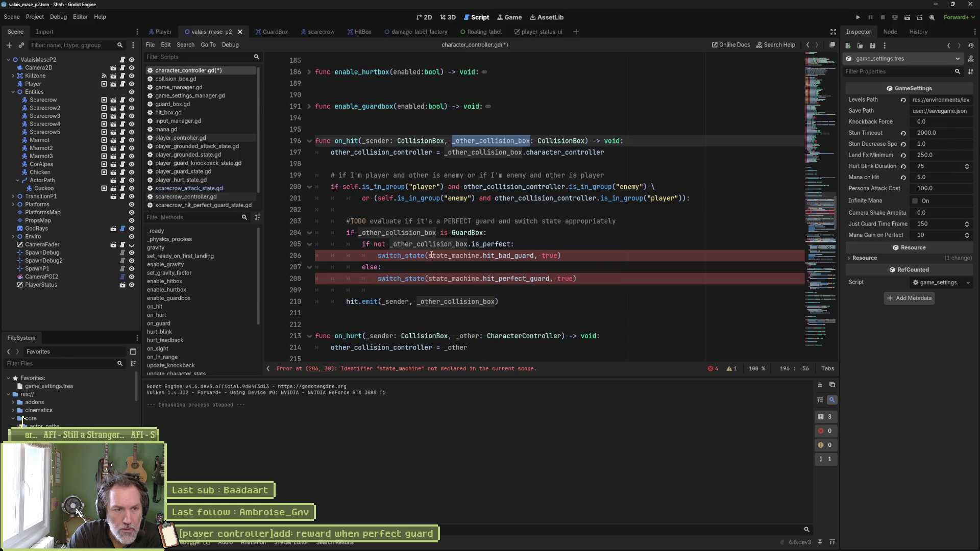
left_click_drag(428, 255, 534, 255)
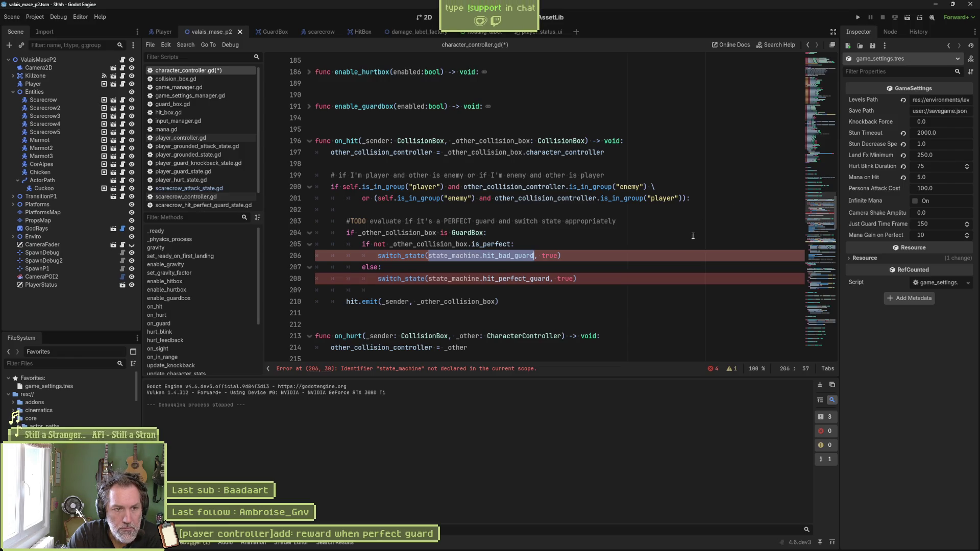
scroll(649, 236, "down", 3)
scroll(628, 225, "down", 3)
scroll(611, 216, "up", 3)
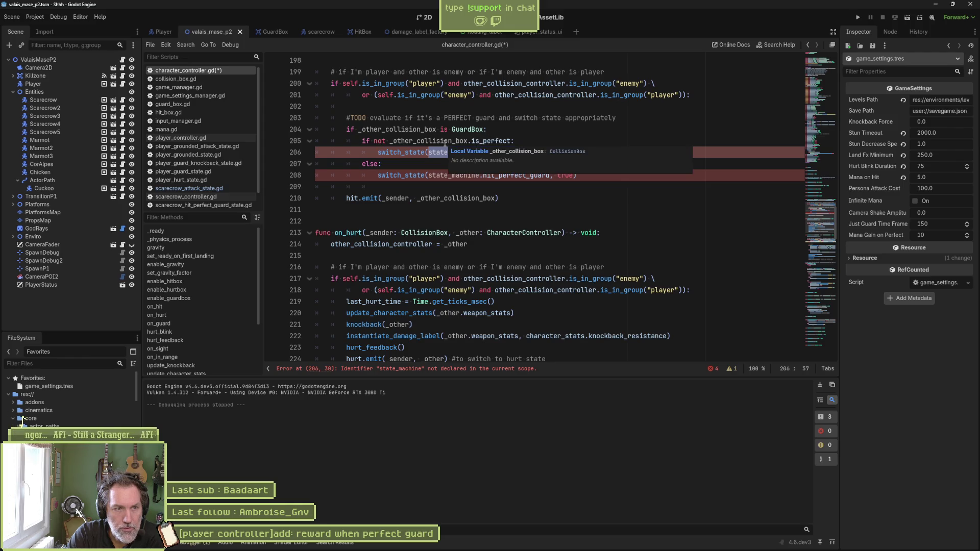
scroll(462, 287, "down", 1)
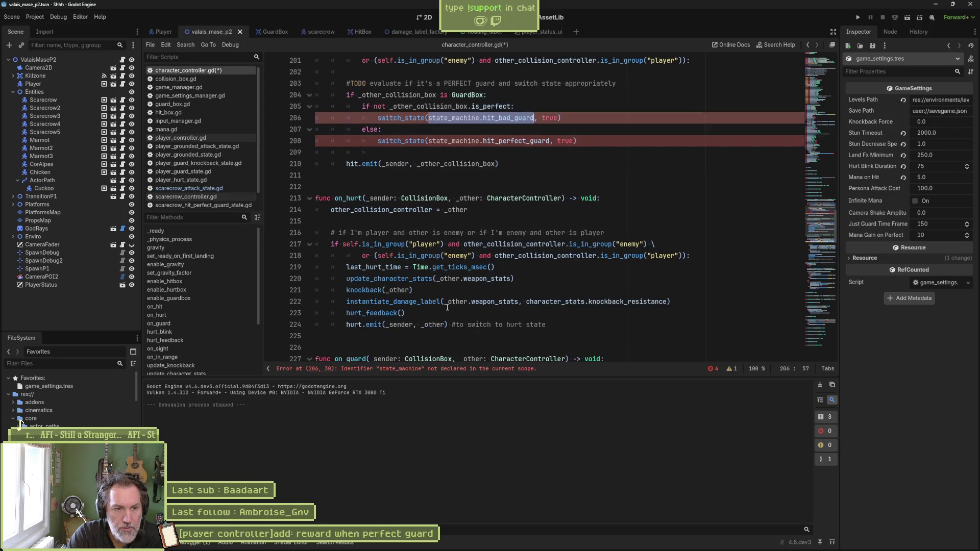
scroll(449, 306, "down", 5)
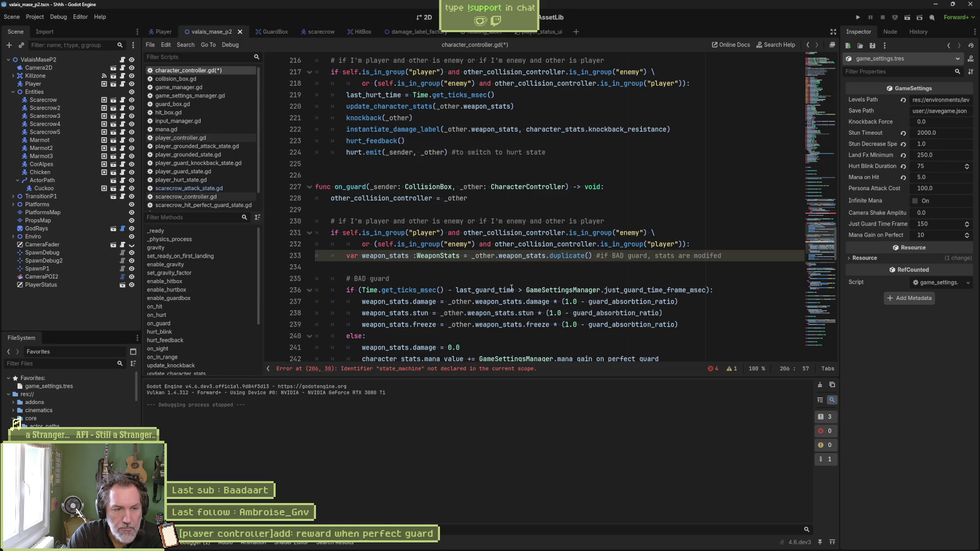
scroll(512, 288, "up", 9)
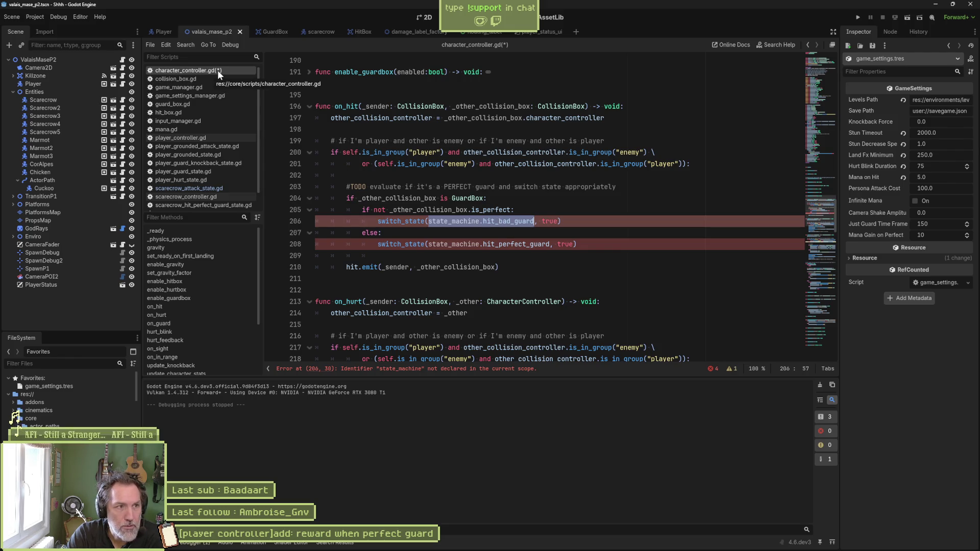
left_click(87, 85)
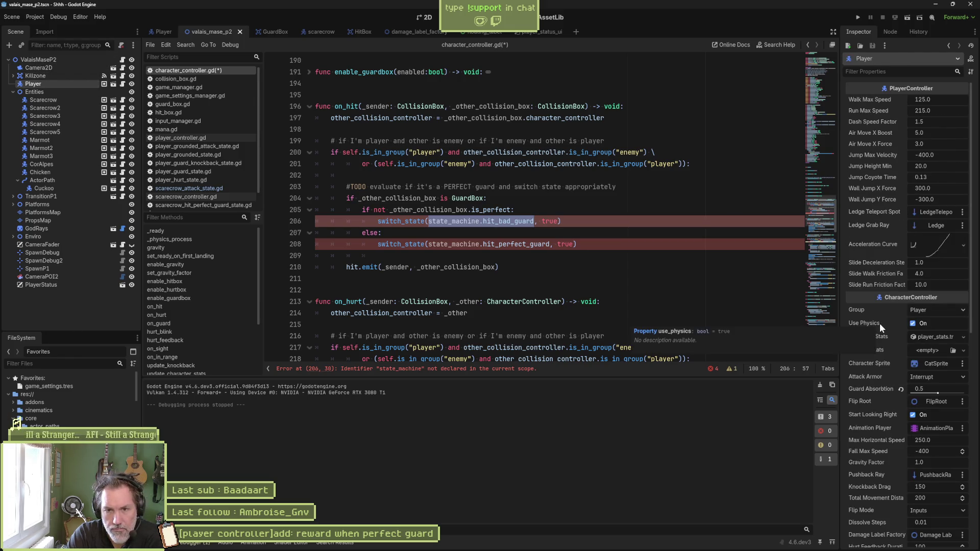
Open the Player scene, inspect its StateMachine node, and go back to character_controller.gd
scroll(874, 292, "down", 5)
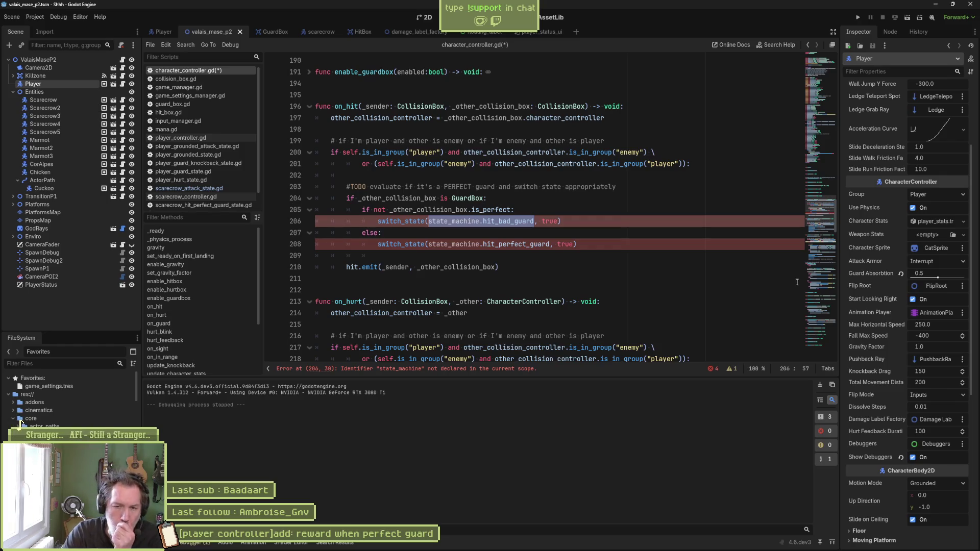
scroll(862, 281, "up", 3)
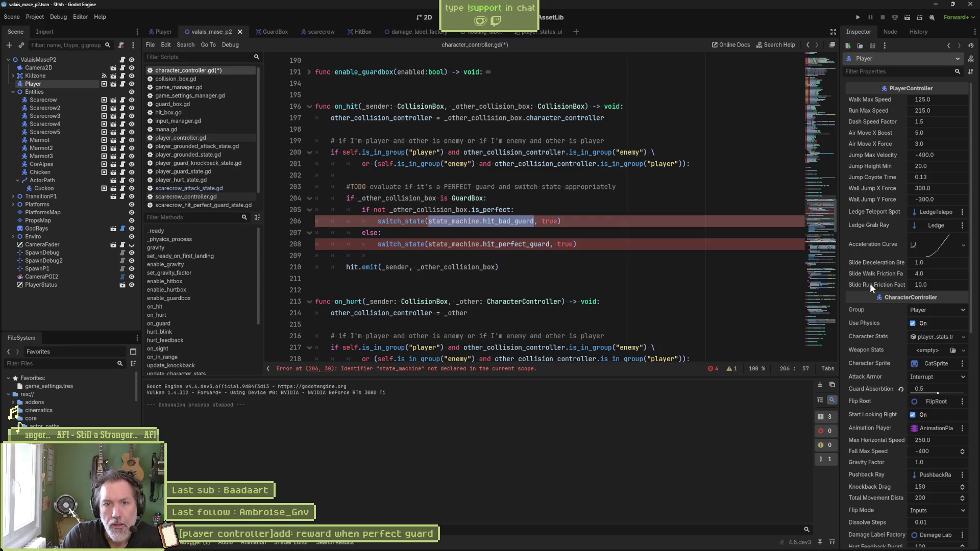
left_click(162, 31)
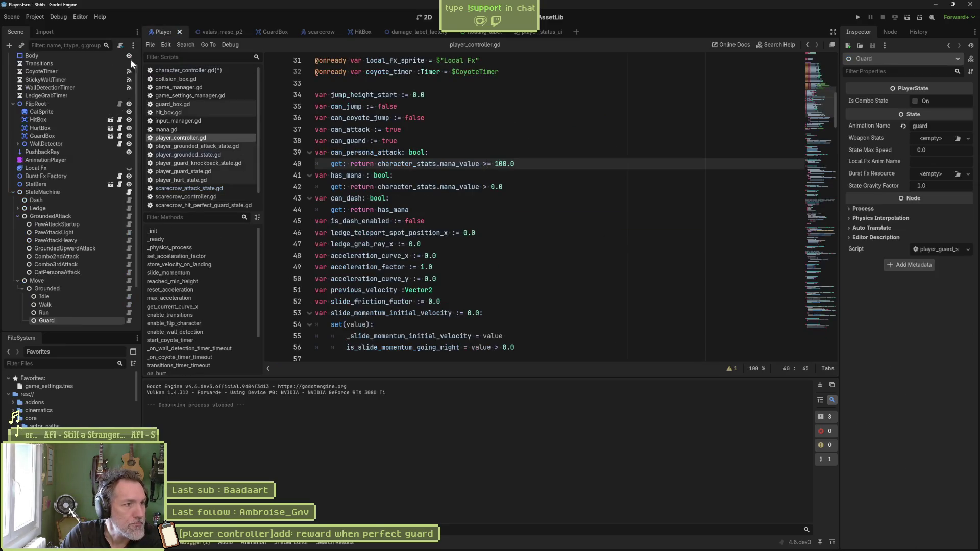
left_click(57, 192)
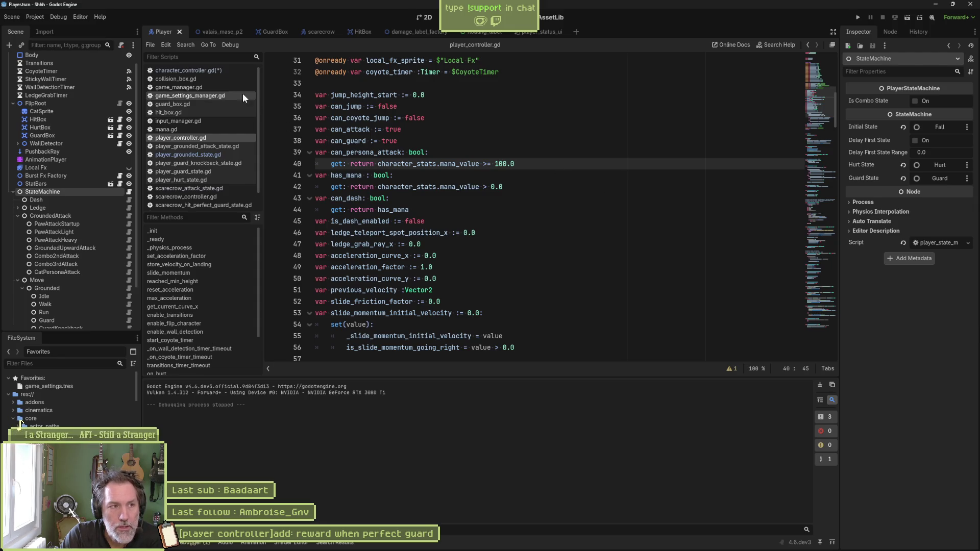
left_click(214, 73)
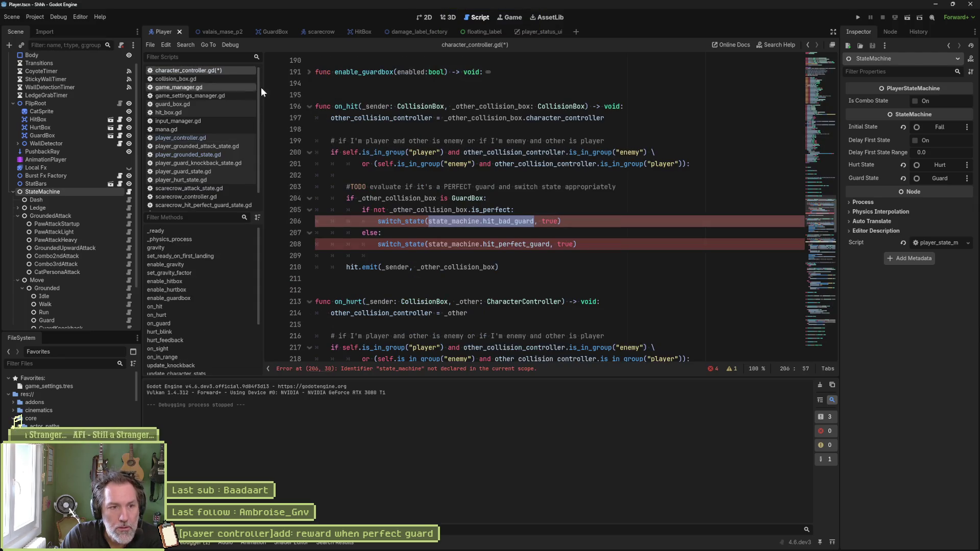
double_click(490, 222)
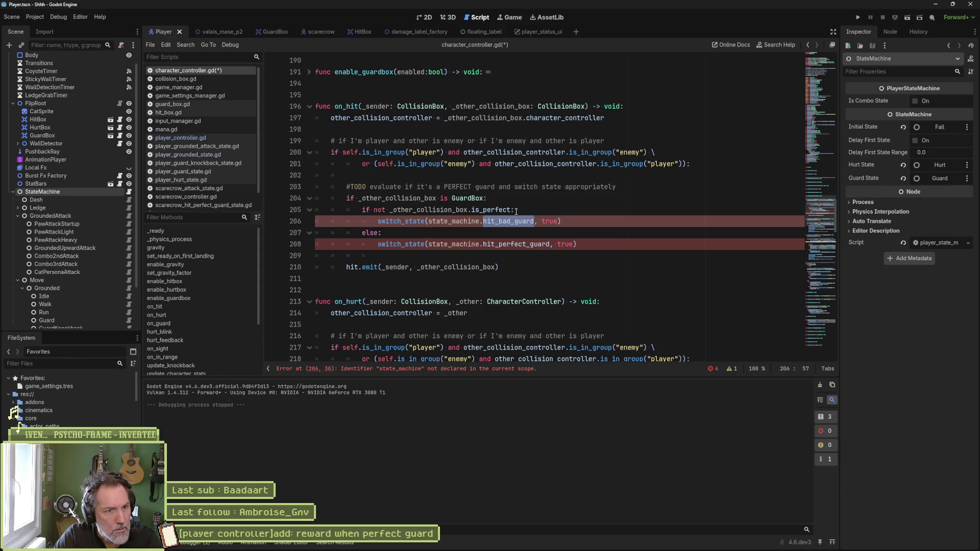
left_click(815, 106)
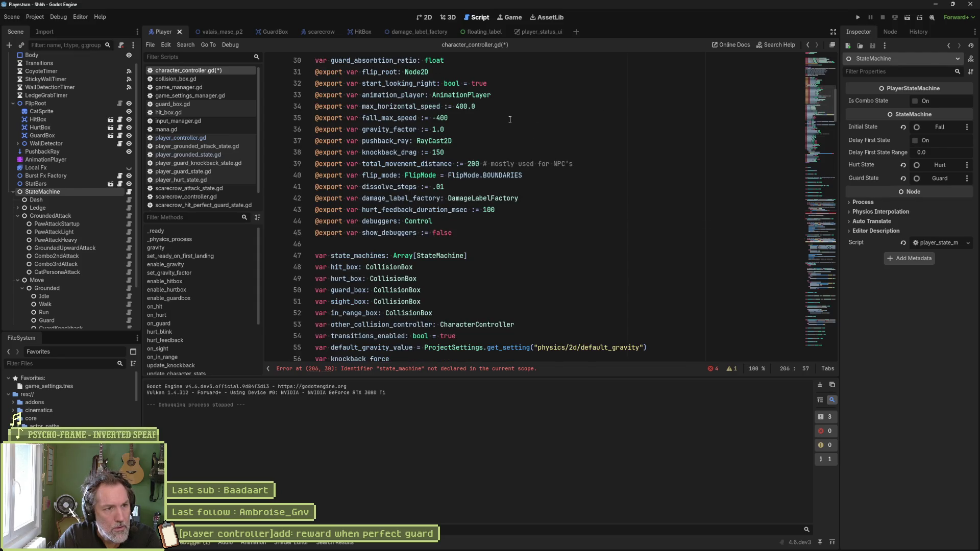
scroll(434, 118, "up", 4)
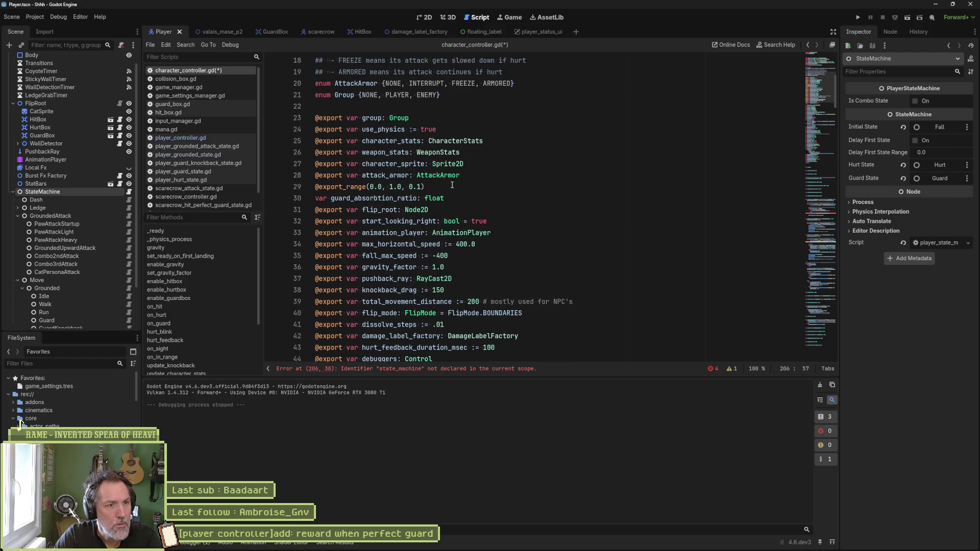
scroll(451, 184, "down", 7)
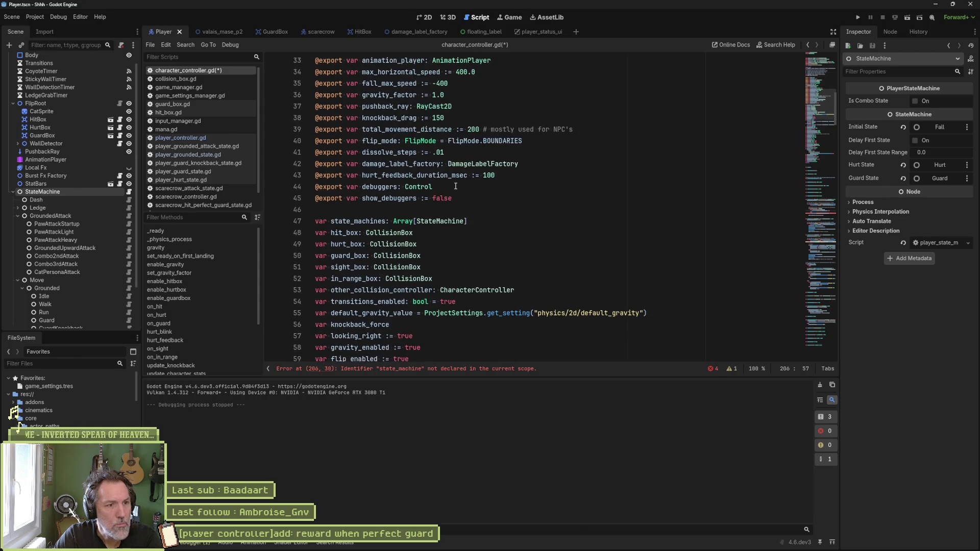
scroll(447, 203, "down", 1)
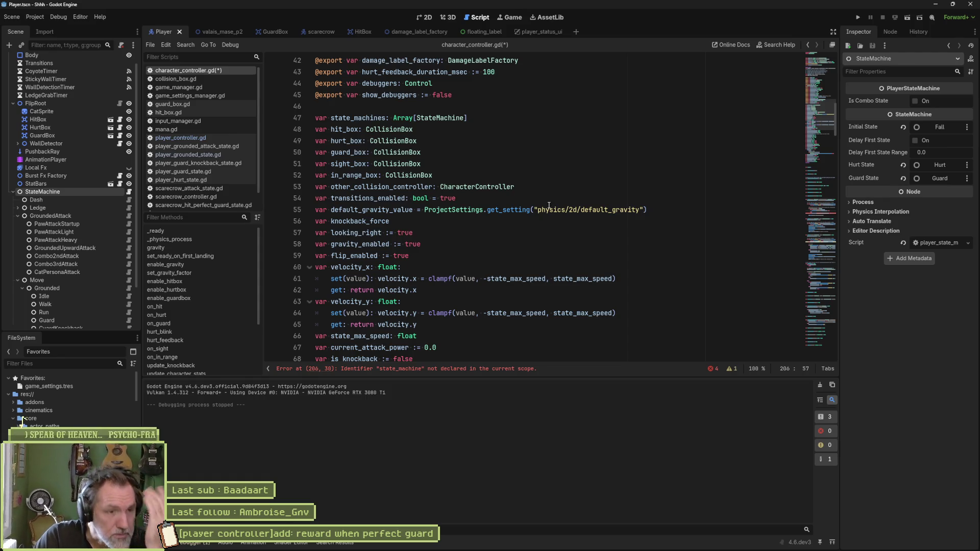
left_click(459, 369)
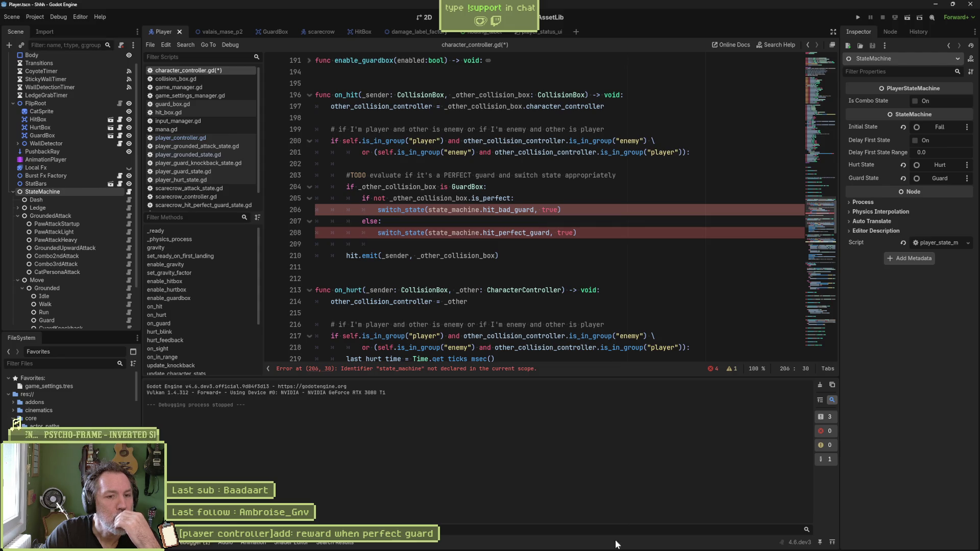
mouse_move(617, 542)
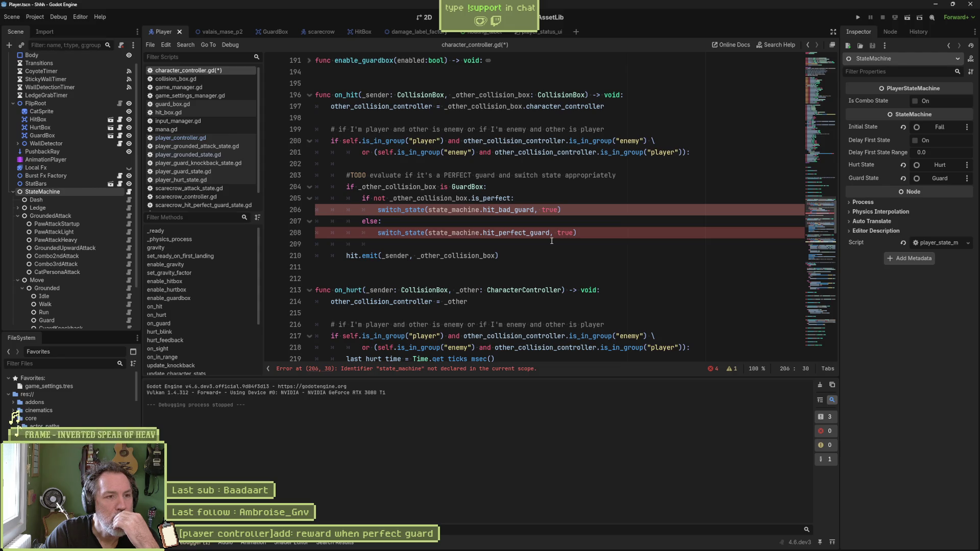
left_click_drag(489, 187, 519, 235)
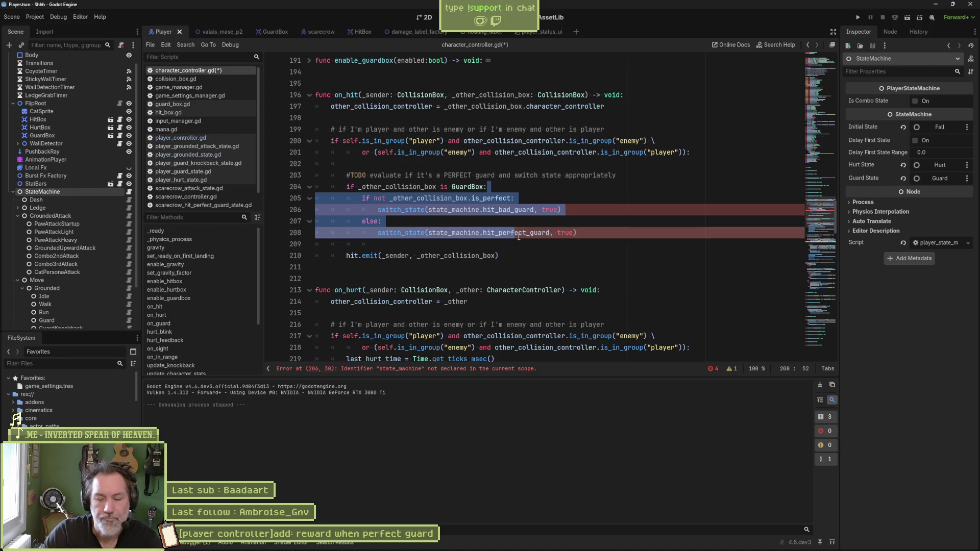
Comment out the guard check block, save, close the floating_label scene, and run with F6
key("ctrl+k")
key("ctrl+s")
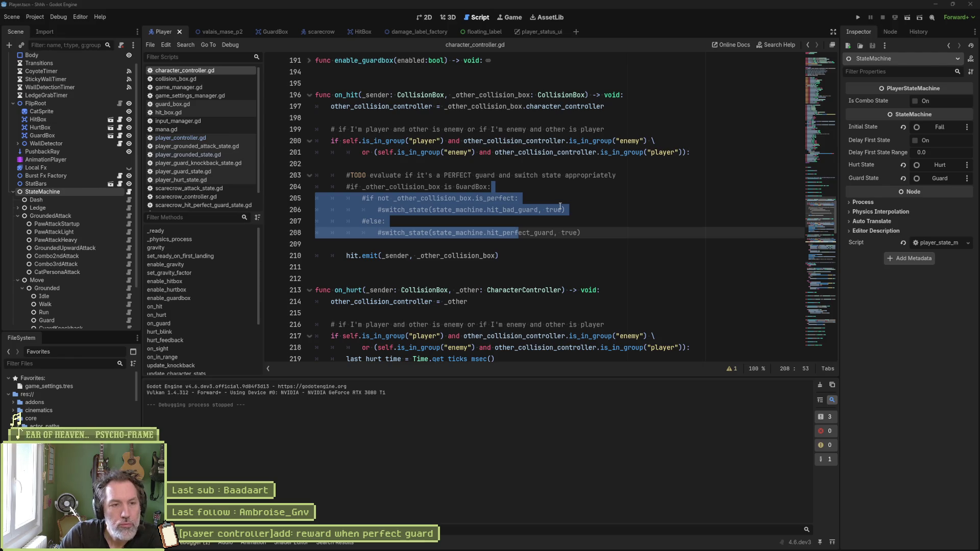
left_click(543, 190)
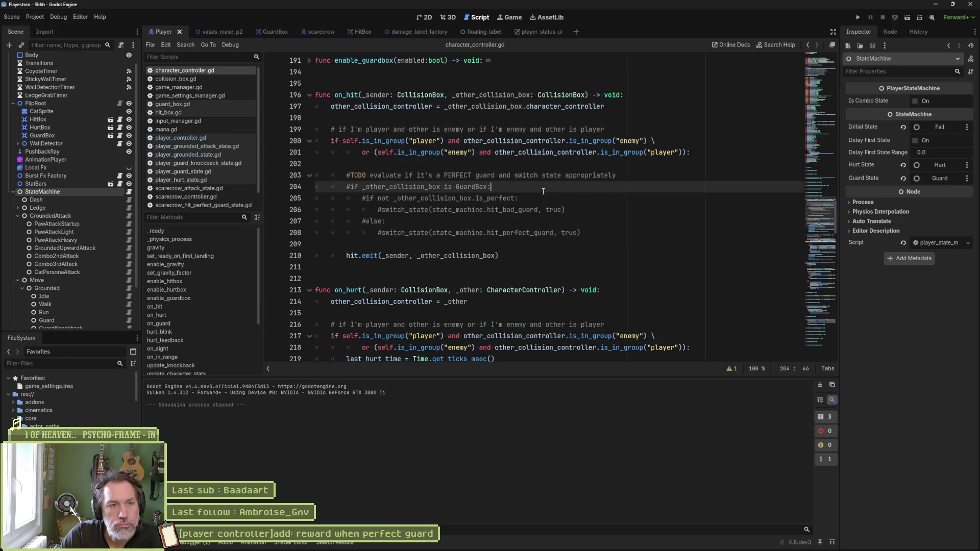
middle_click(467, 33)
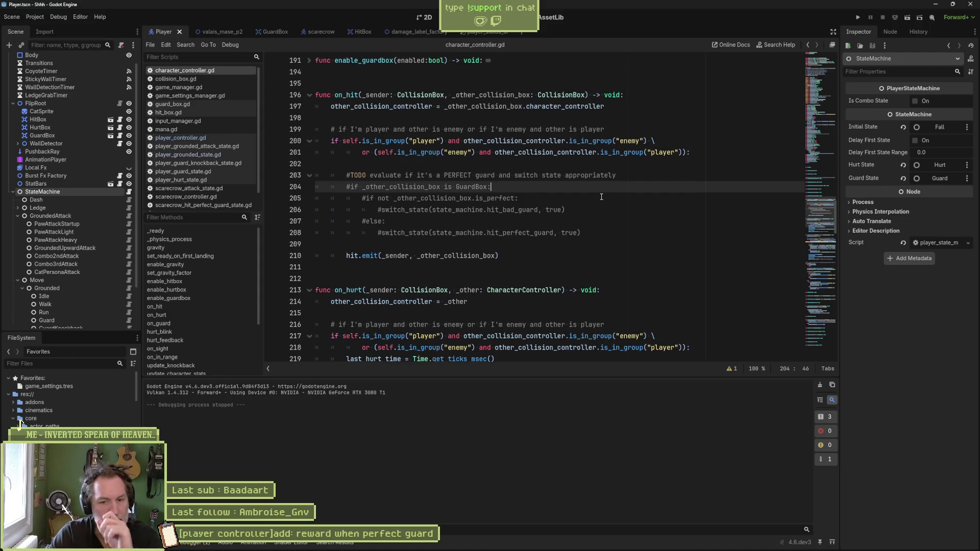
left_click(569, 233)
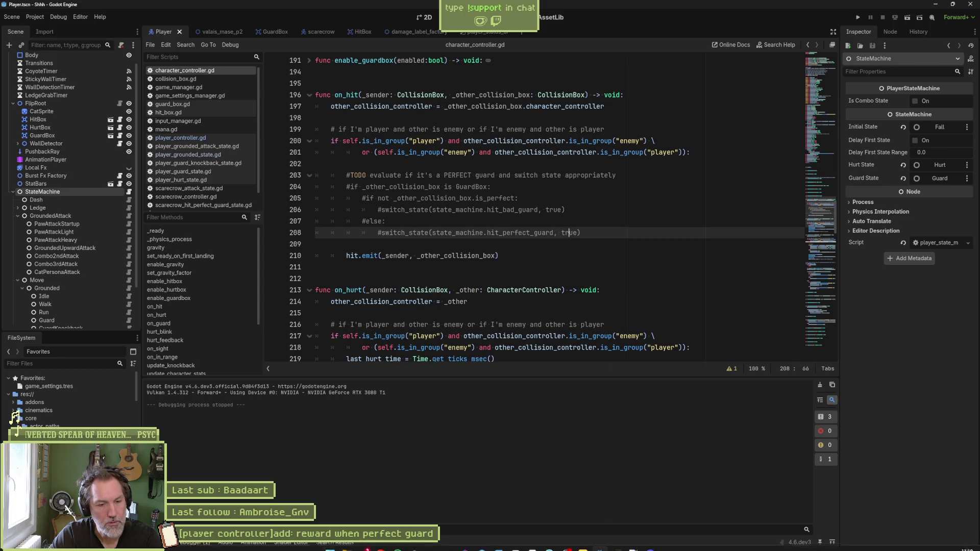
mouse_move(616, 547)
key("F6")
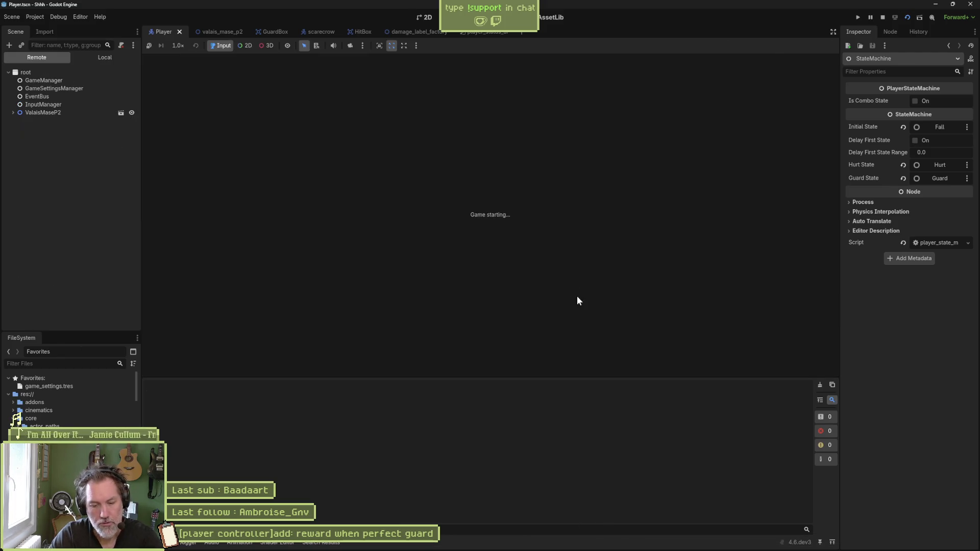
Run the valais_mase_p2 scene, test the cat guarding and attacking scarecrows, then stop it
key("F8")
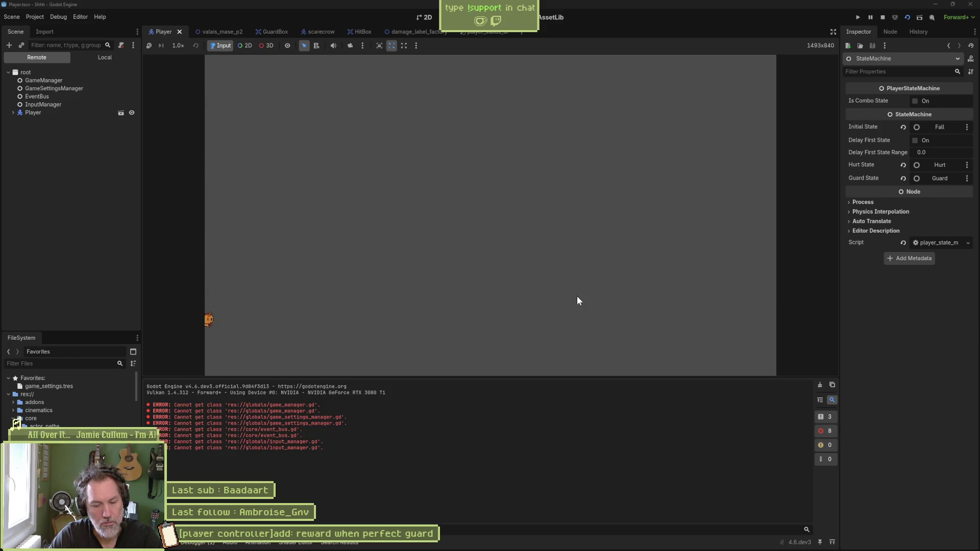
key("ctrl+Tab")
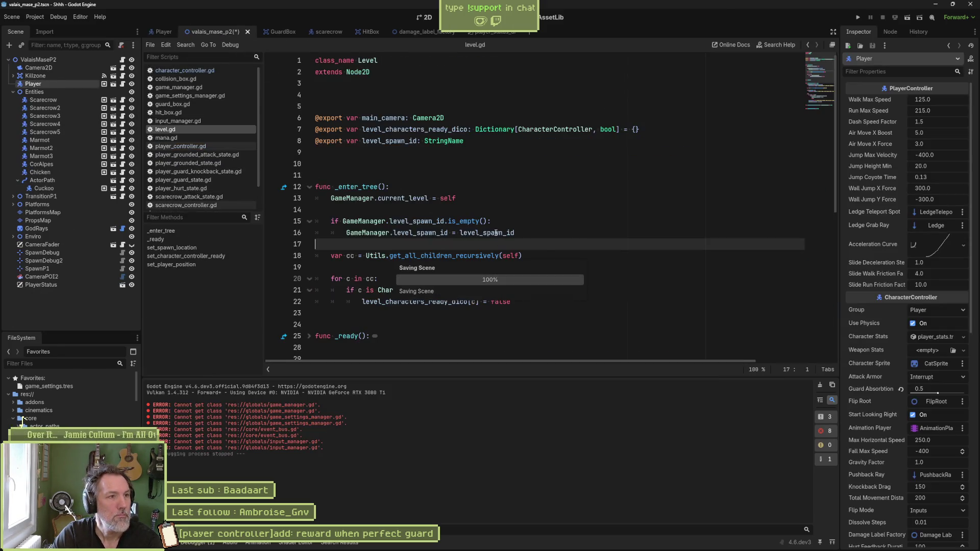
key("F6")
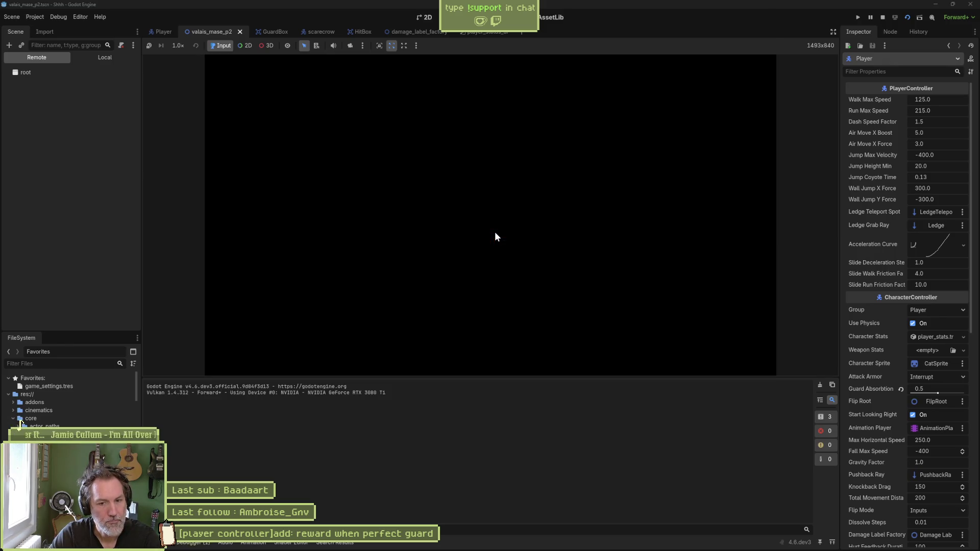
key("Right")
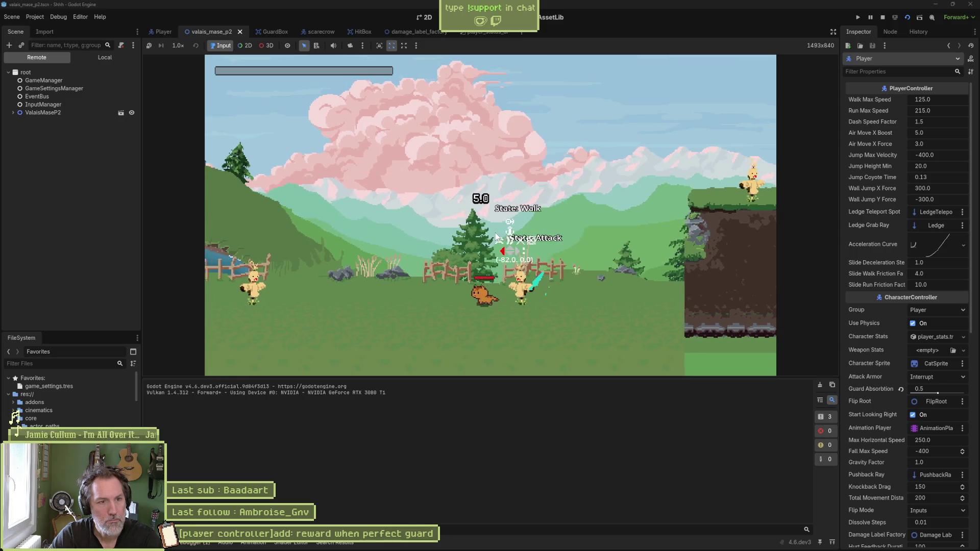
key("Right")
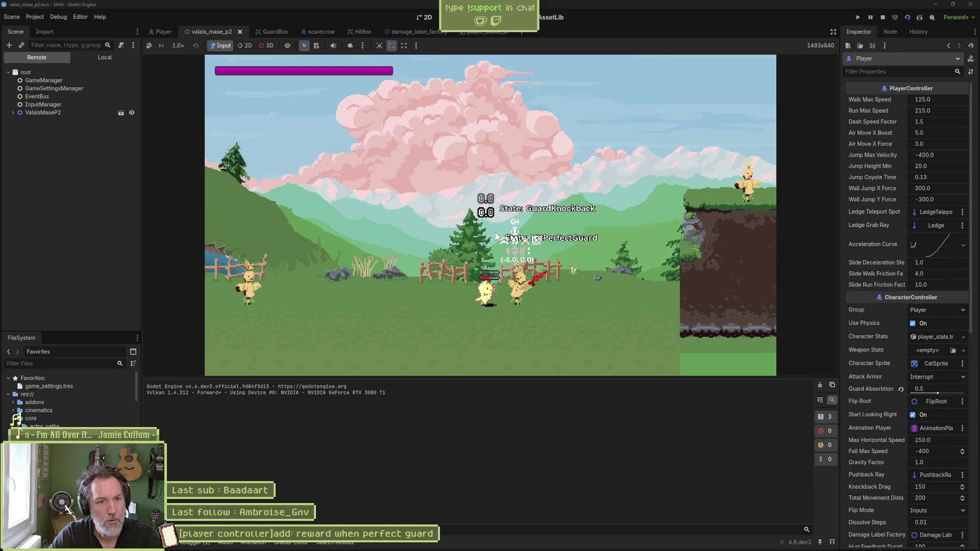
key("Left")
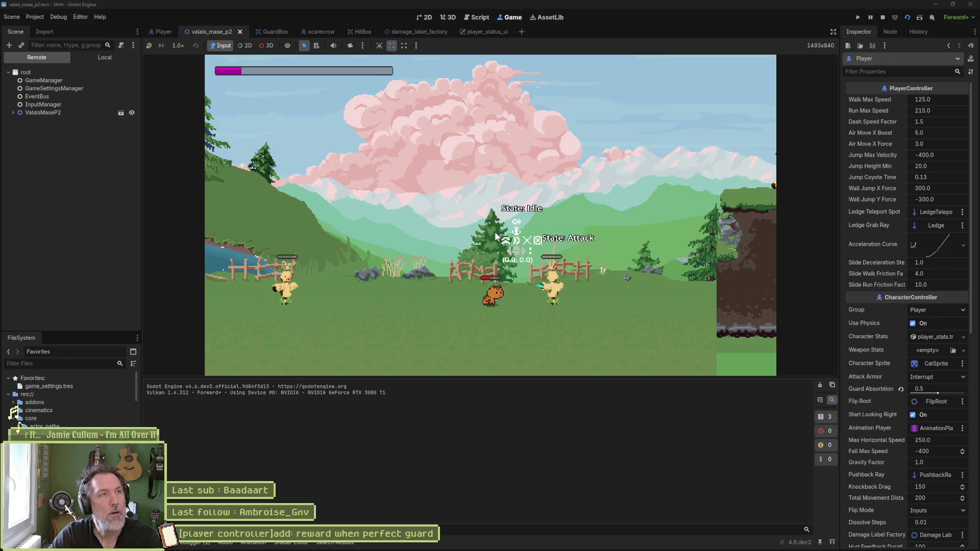
key("Left")
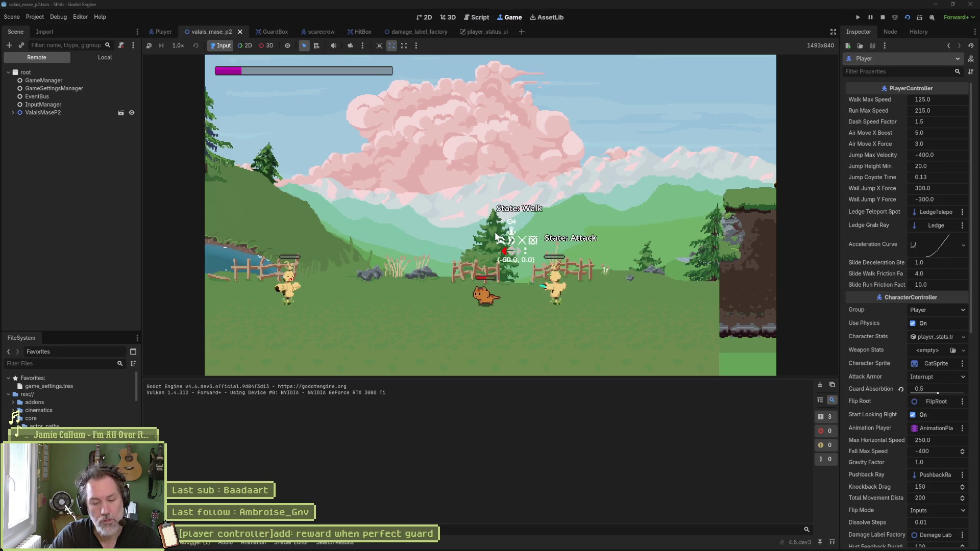
key("x")
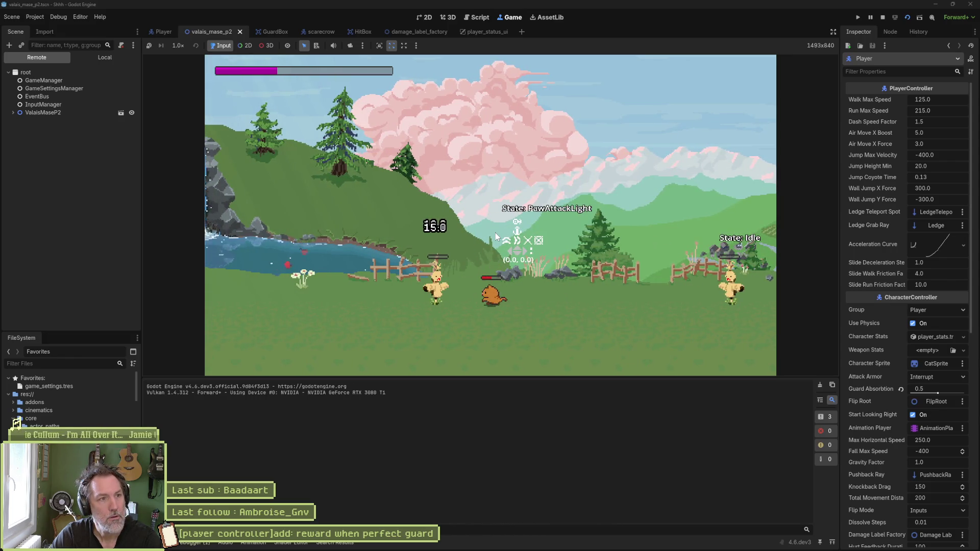
key("F8")
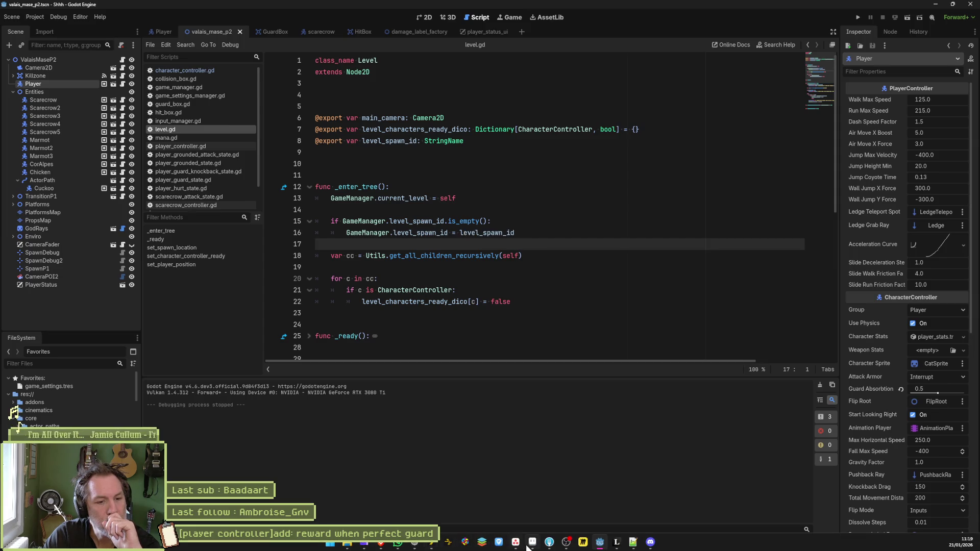
left_click(516, 544)
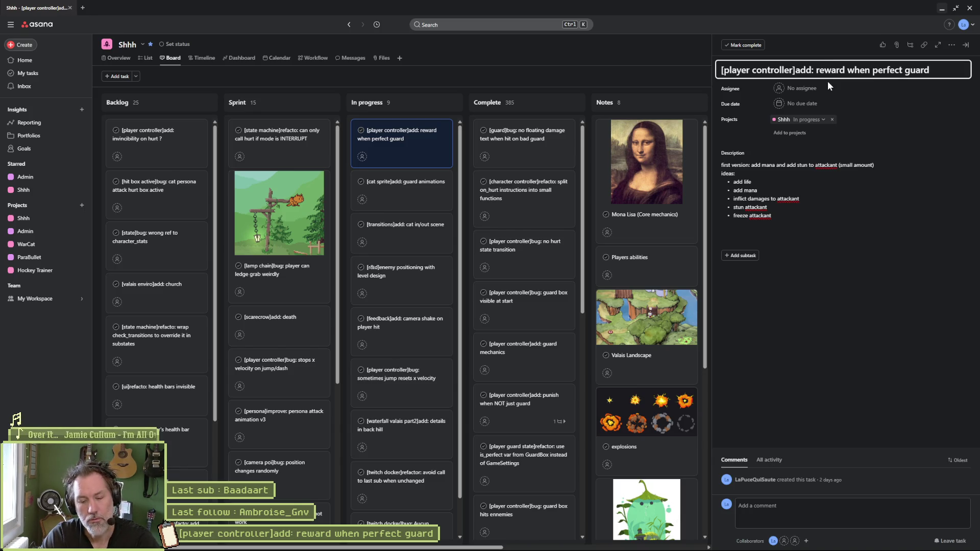
Add a 'stun reward when perfect guard' task in In progress and move it to second place
key("ctrl+a")
key("ctrl+c")
scroll(381, 475, "down", 1)
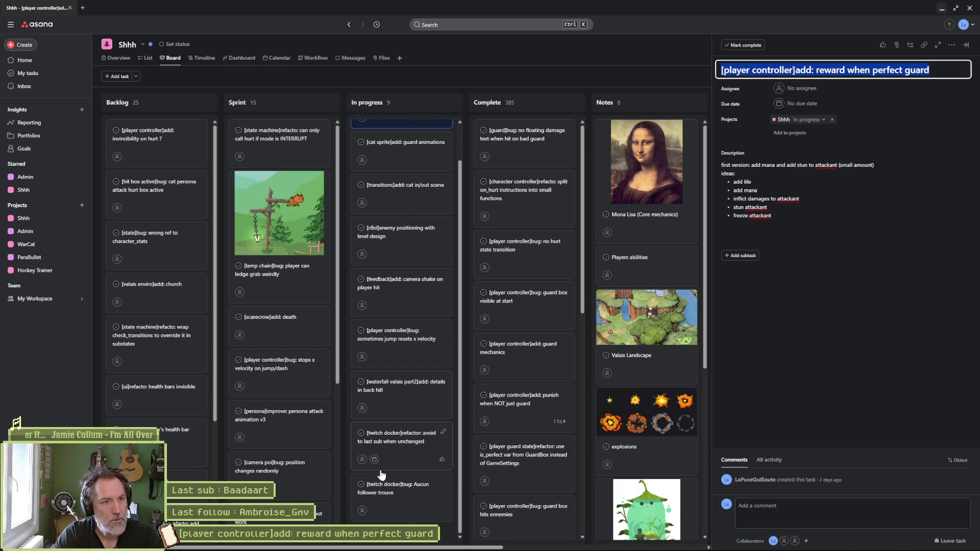
left_click(397, 523)
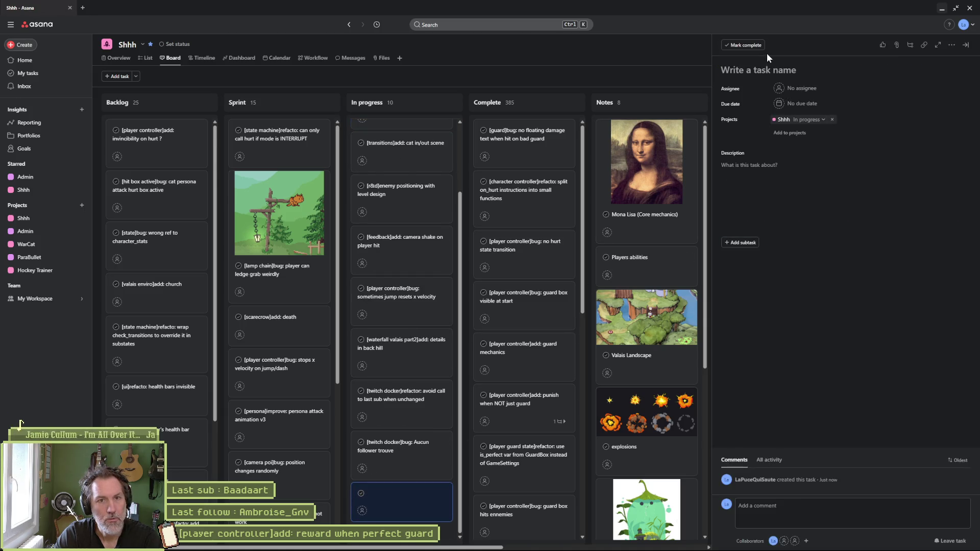
key("ctrl+v")
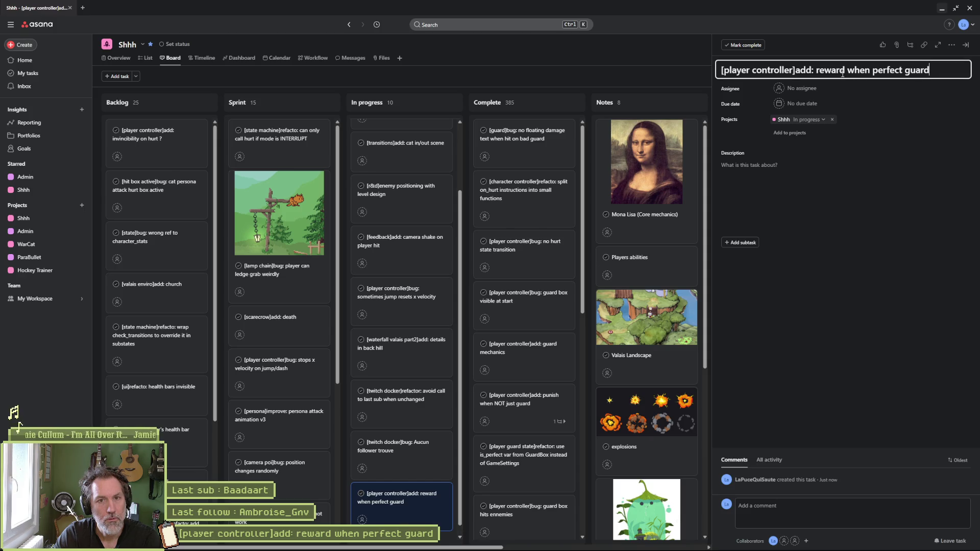
left_click(818, 71)
type("stun")
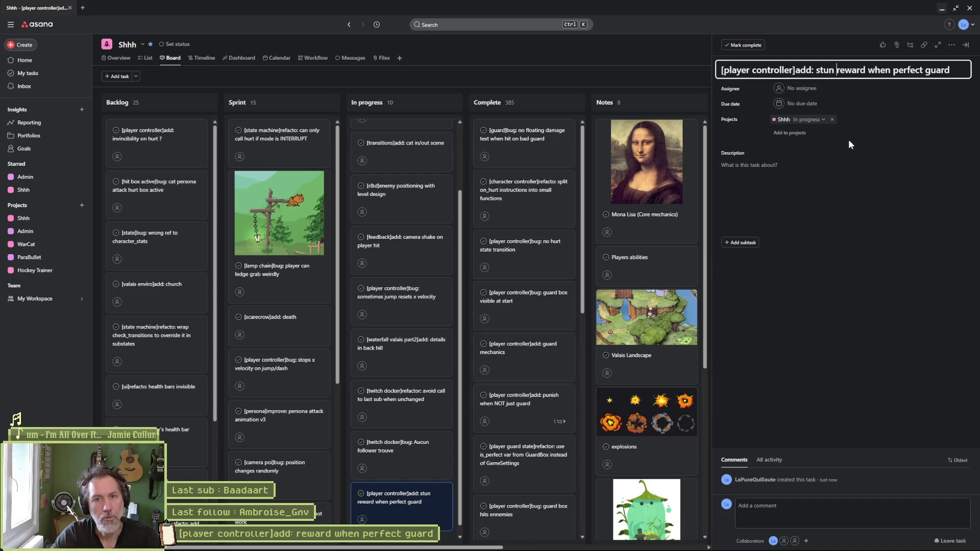
key("Return")
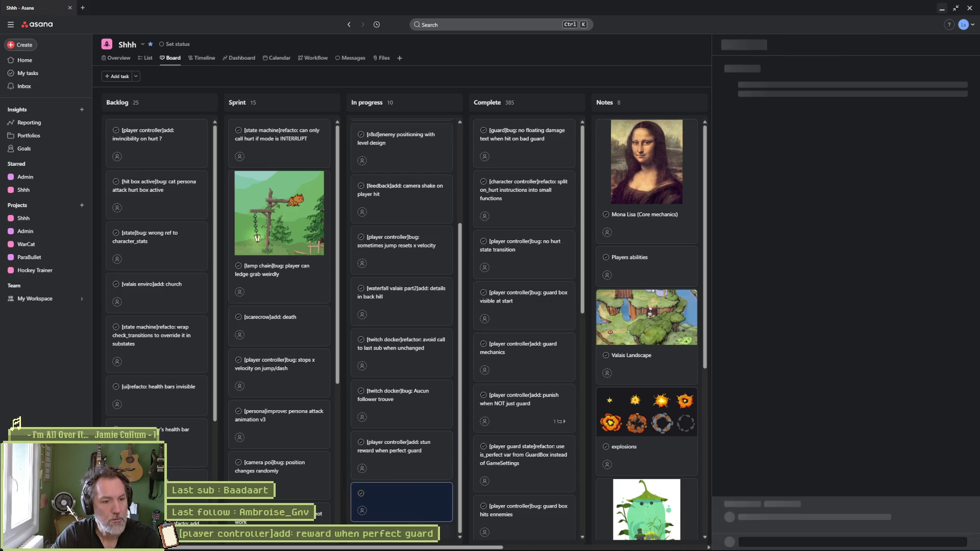
key("BackSpace")
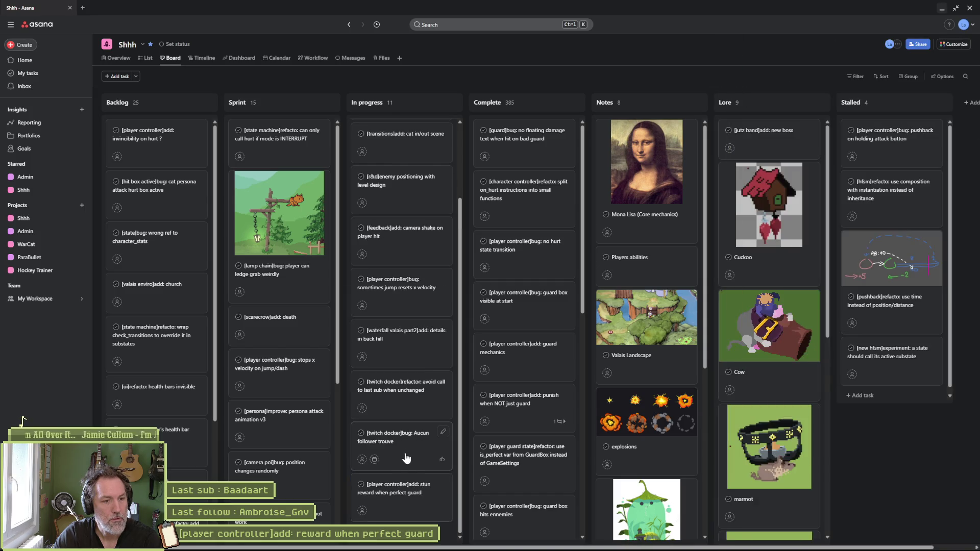
mouse_move(410, 496)
left_mouse_down()
mouse_move(416, 107)
mouse_move(416, 186)
left_mouse_up()
Retitle the original task to 'mana reward when perfect guard'
left_click(410, 140)
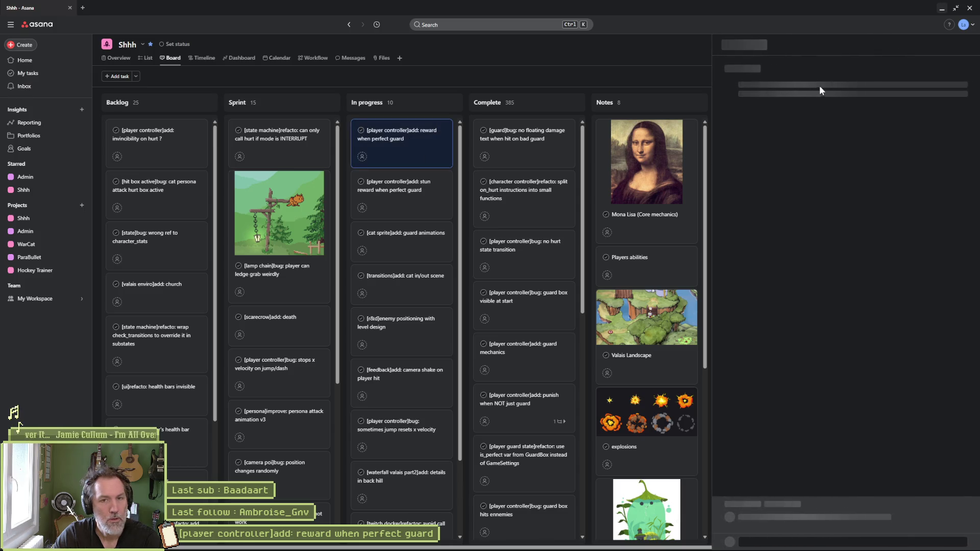
left_click(817, 70)
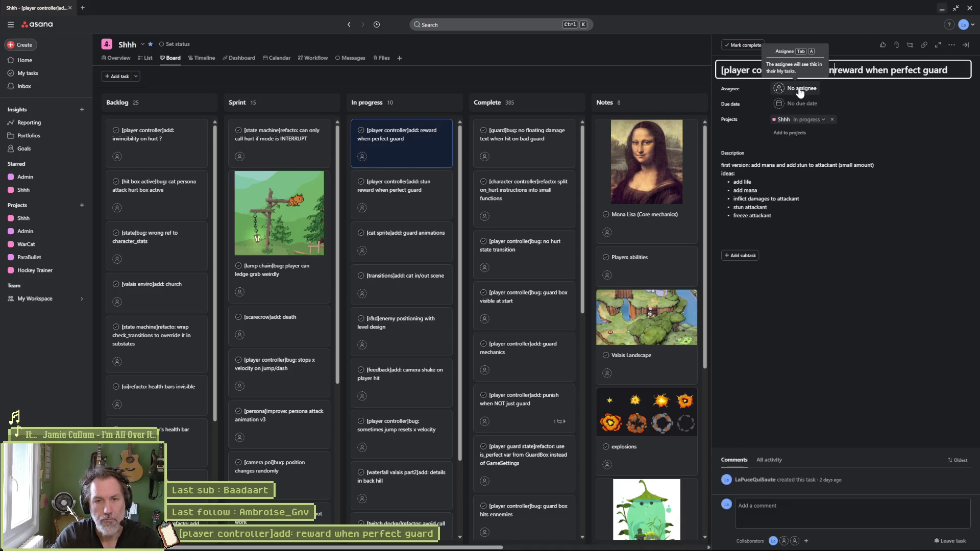
type("mana")
left_click(835, 373)
triple_click(756, 70)
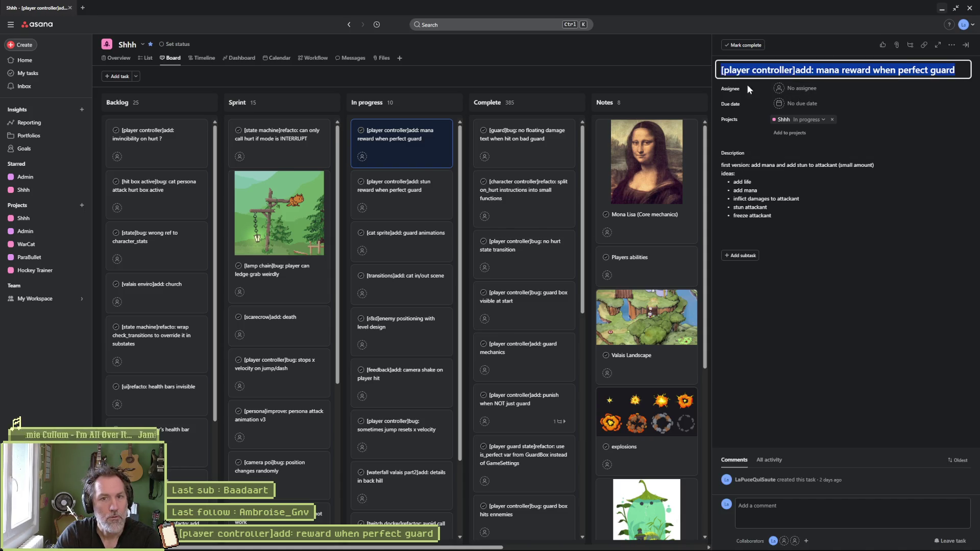
In Fork, view the character_controller.gd diff among the scripts folder's local changes
left_click(546, 545)
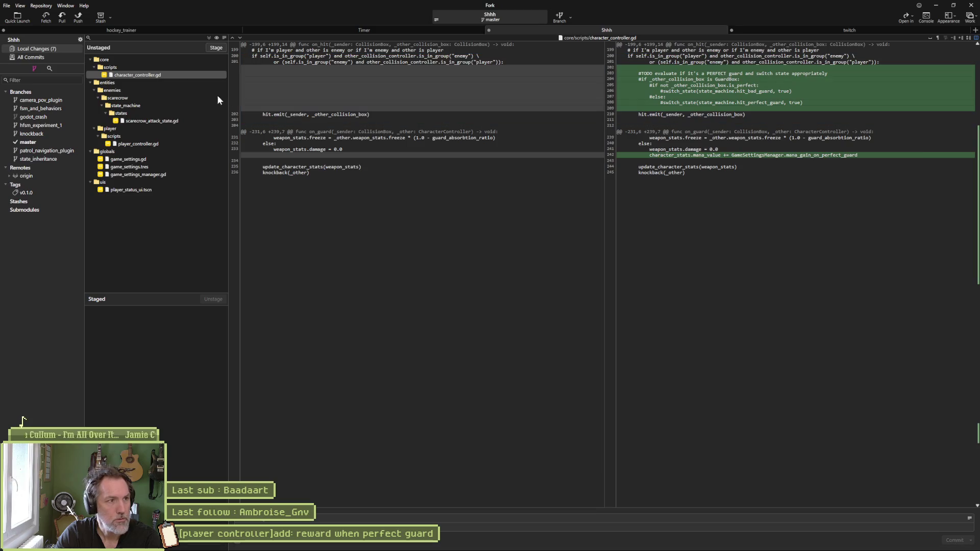
left_click(200, 69)
left_click(147, 77)
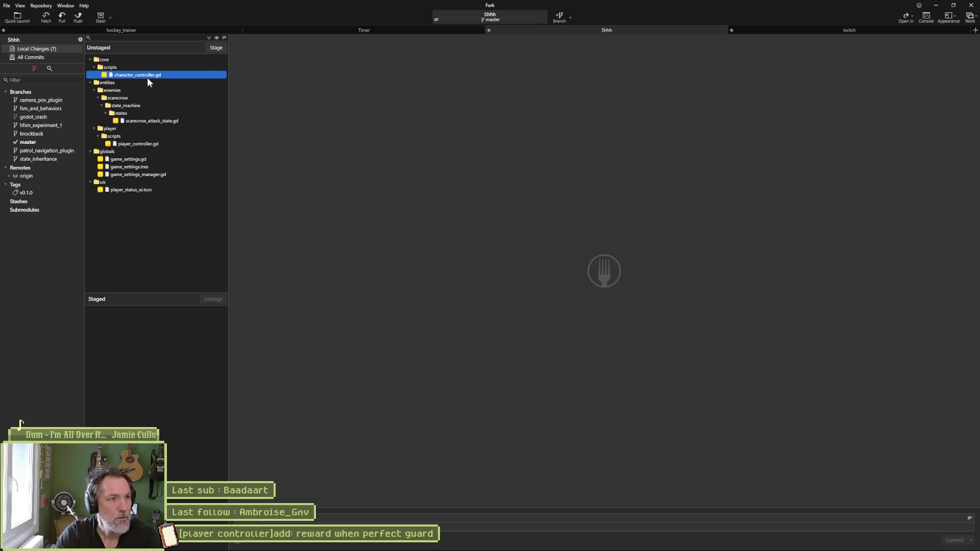